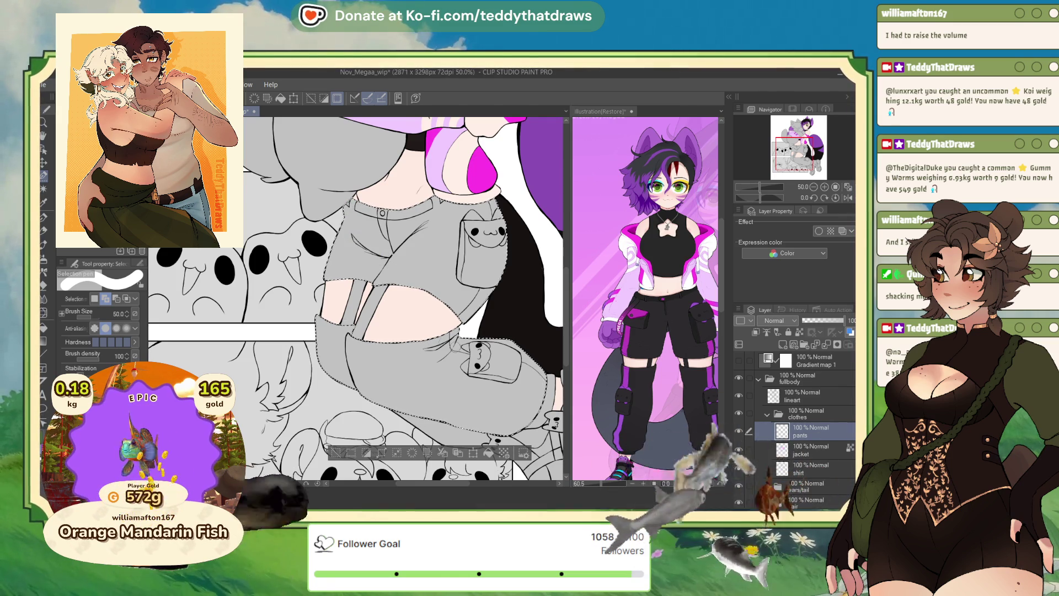
# - Extend the pants selection down to the lower right of the legs
pyautogui.scroll(-2, 381, 269)
pyautogui.press('g')
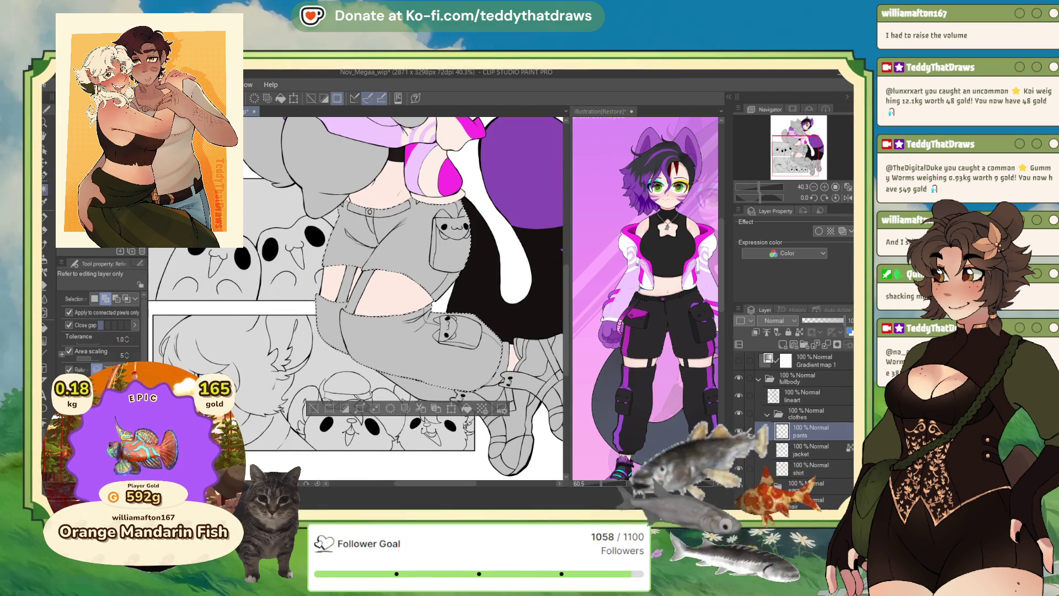
pyautogui.click(461, 395)
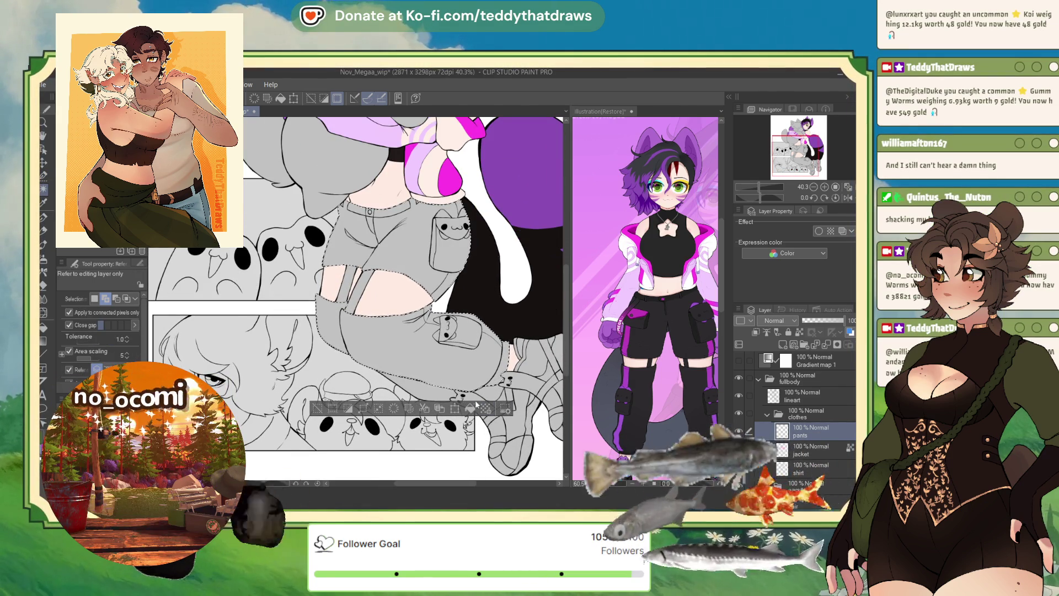
pyautogui.click(451, 394)
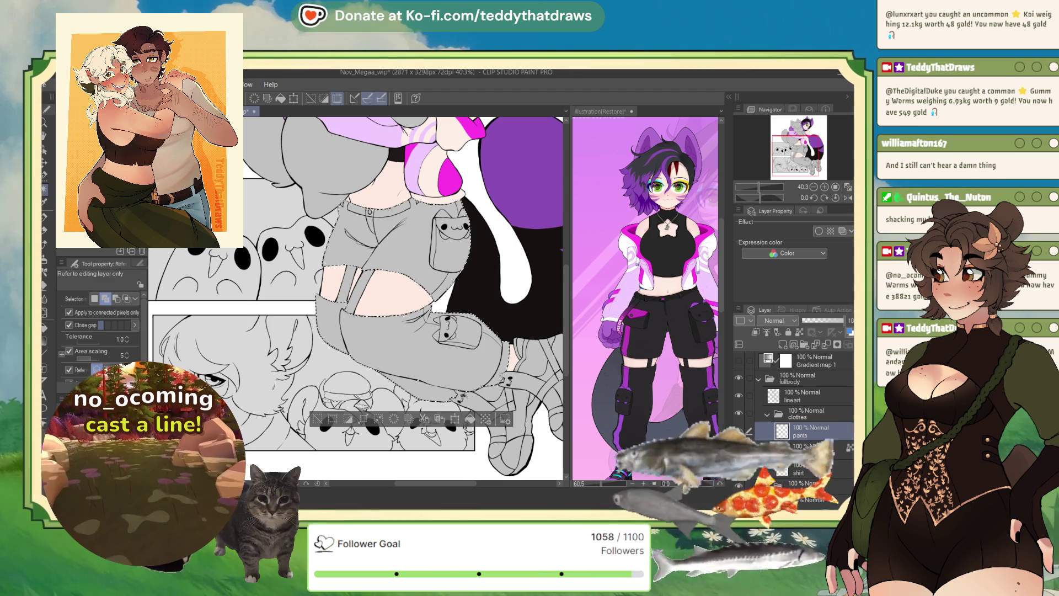
pyautogui.click(47, 179)
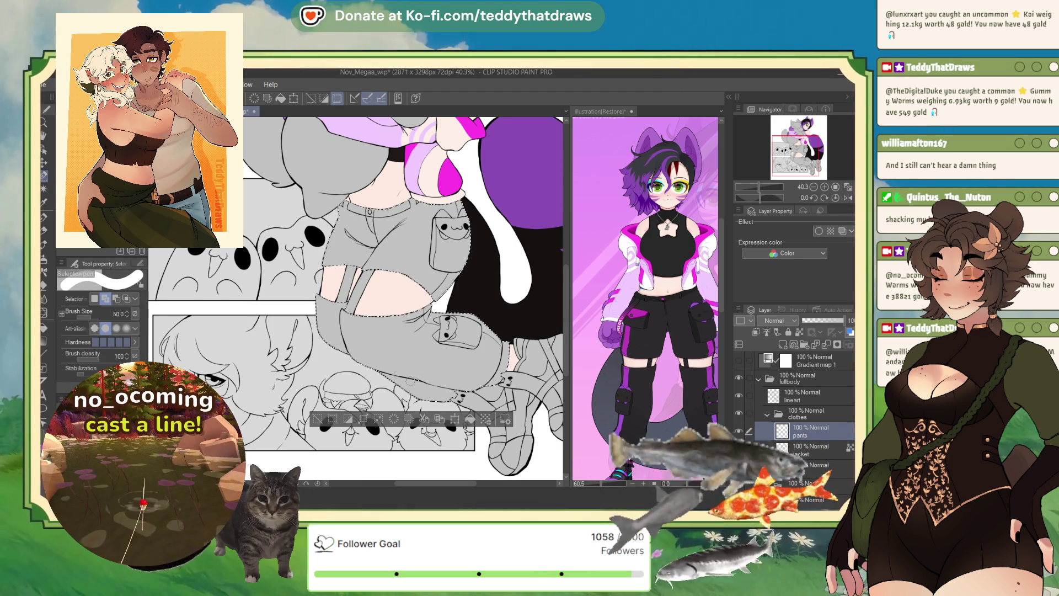
# - Sample black from the reference sheet and fill the selected pants with it
pyautogui.click(470, 420)
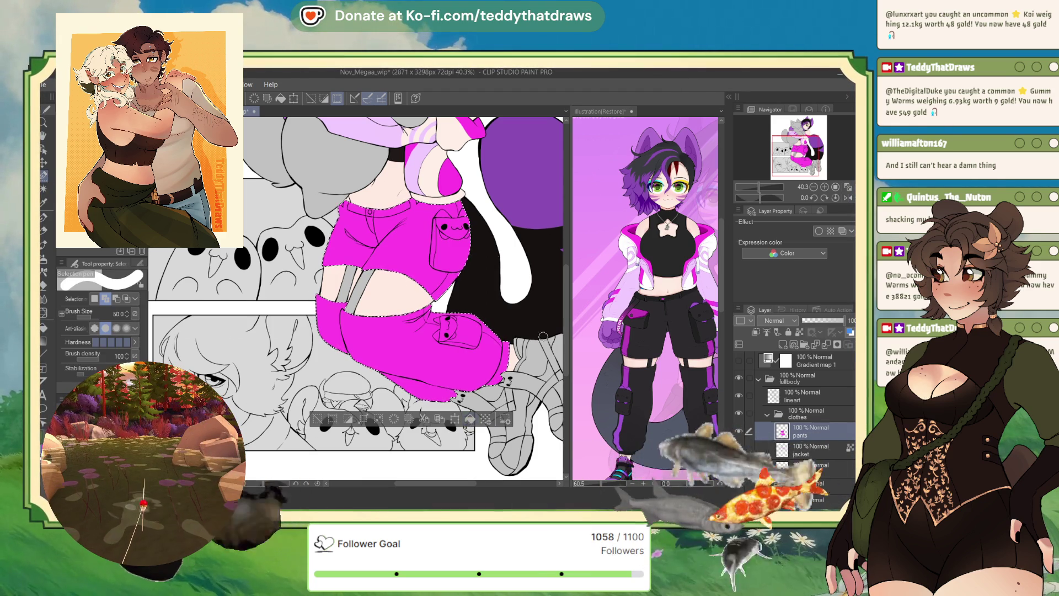
pyautogui.click(667, 331)
pyautogui.click(443, 353)
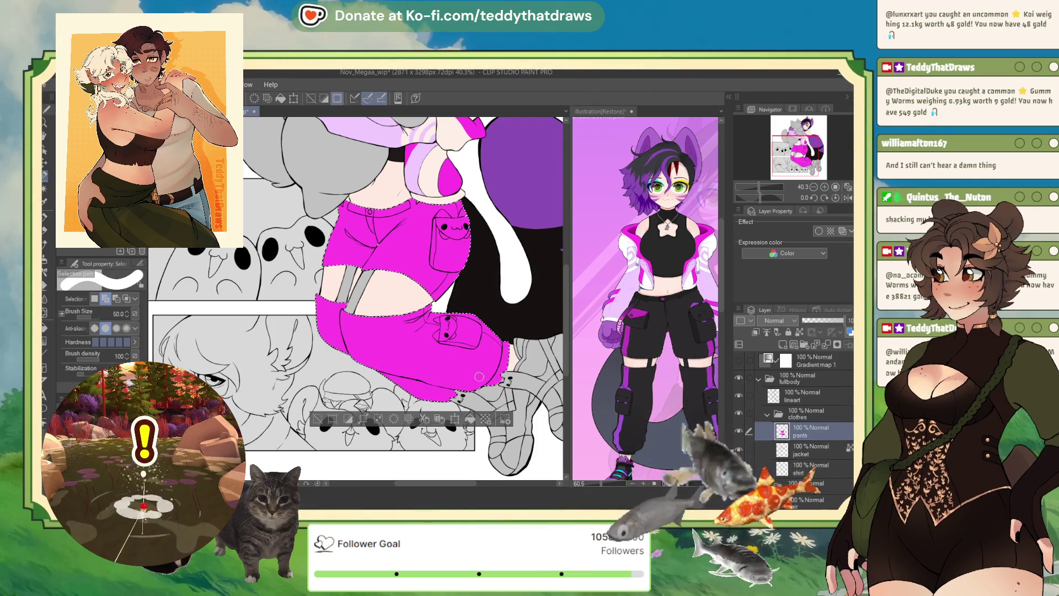
pyautogui.hotkey('ctrl', 'z')
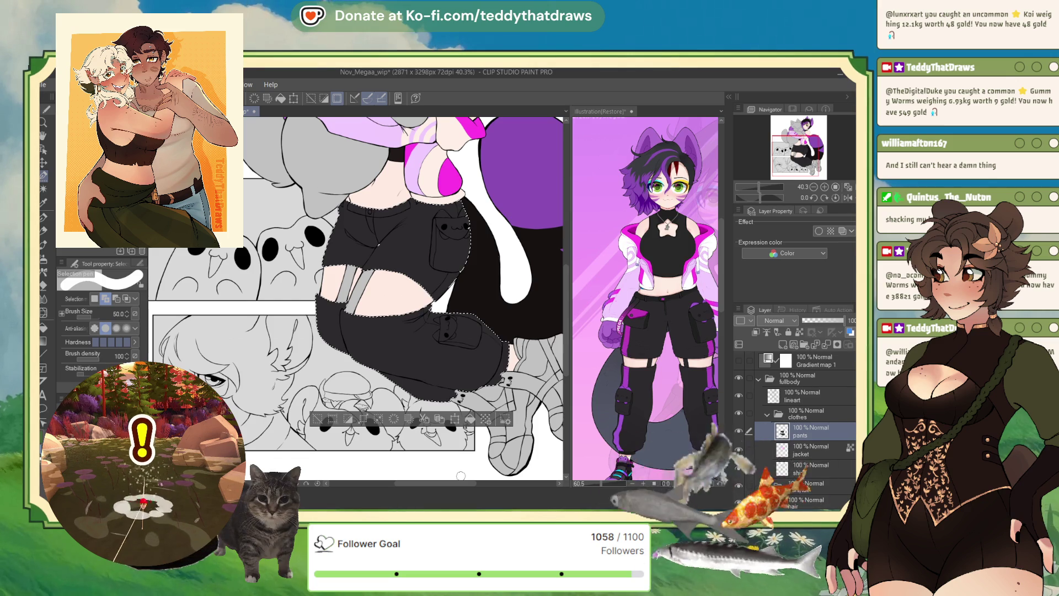
pyautogui.click(44, 190)
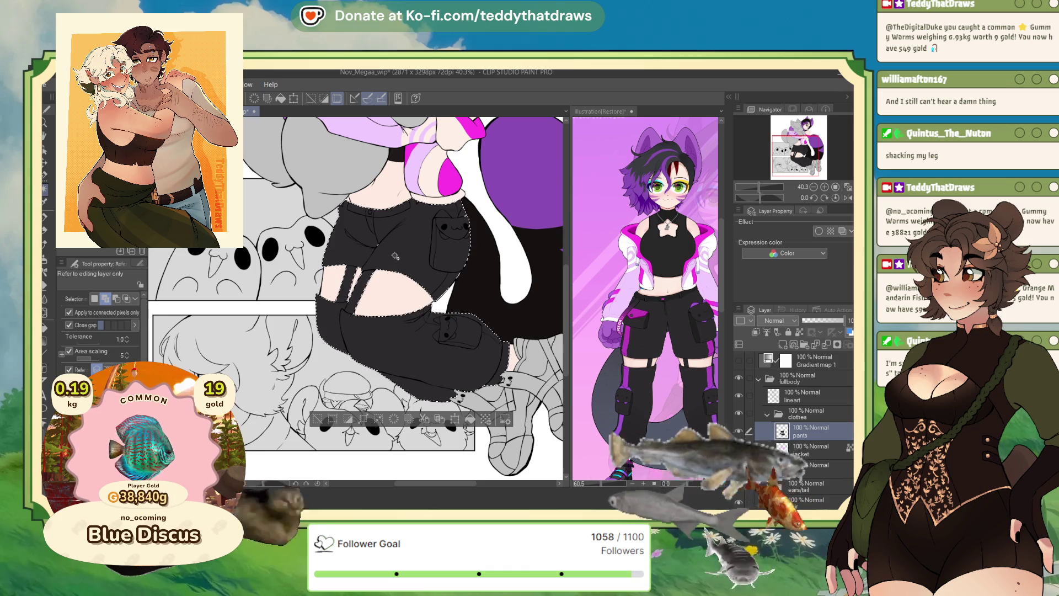
# - Fill the remaining gaps in the lower pants with black
pyautogui.click(435, 364)
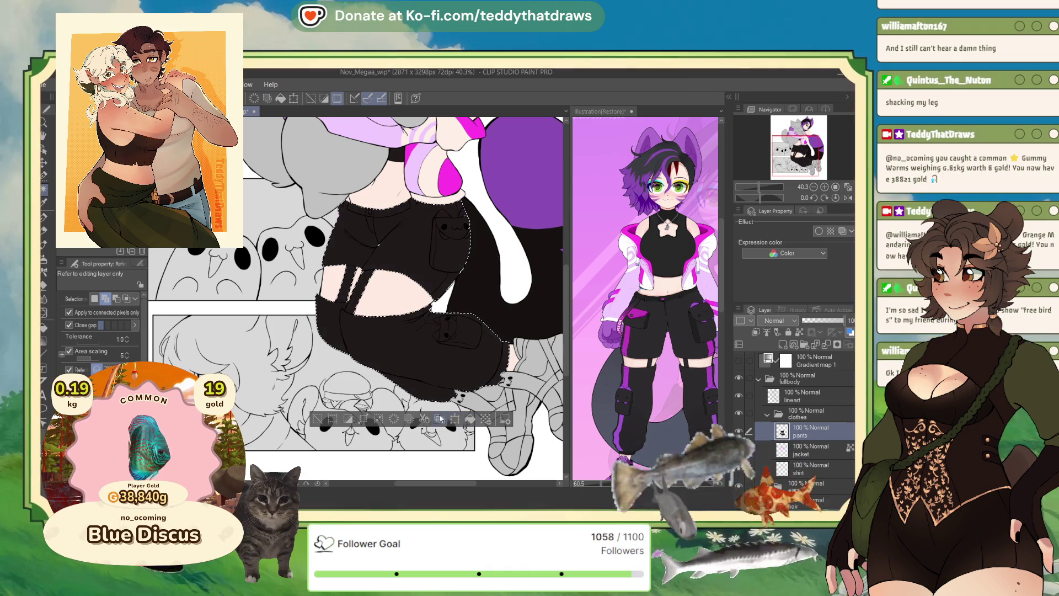
pyautogui.click(42, 186)
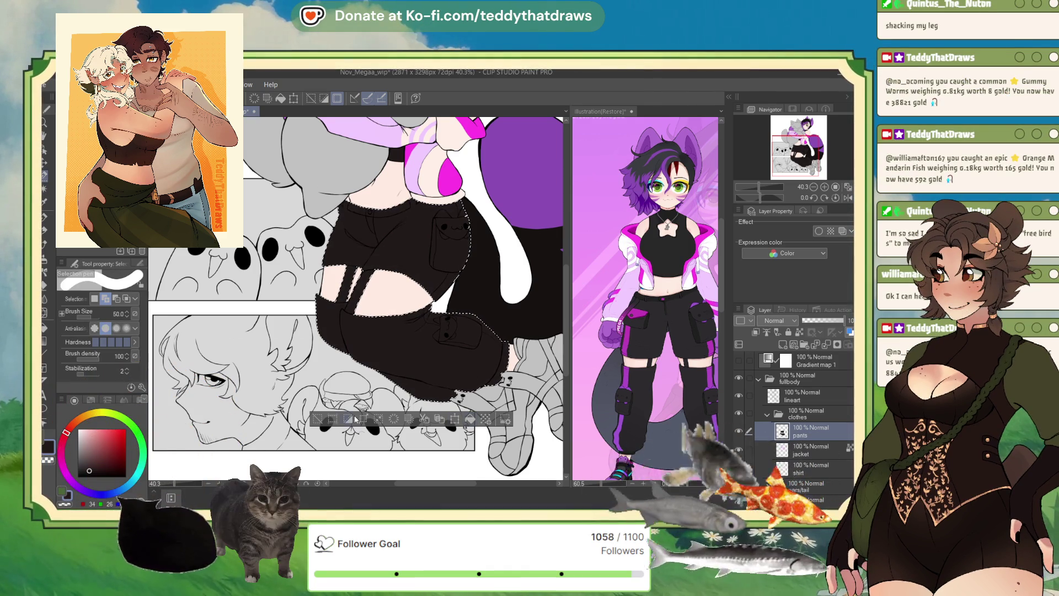
pyautogui.click(351, 418)
pyautogui.scroll(3, 511, 343)
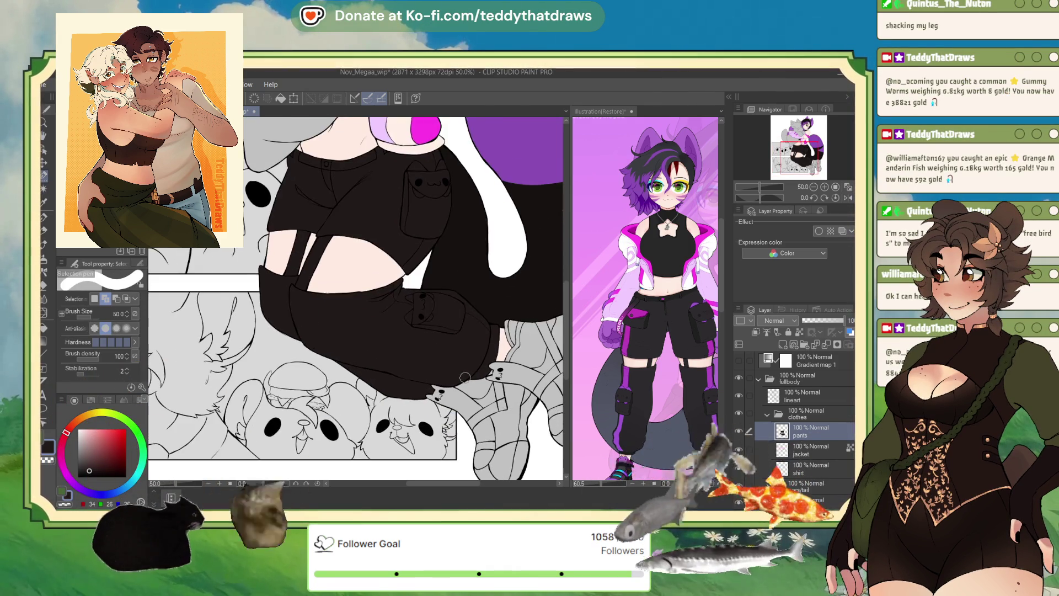
pyautogui.click(47, 192)
pyautogui.keyDown('ctrl'); pyautogui.click(782, 431); pyautogui.keyUp('ctrl')
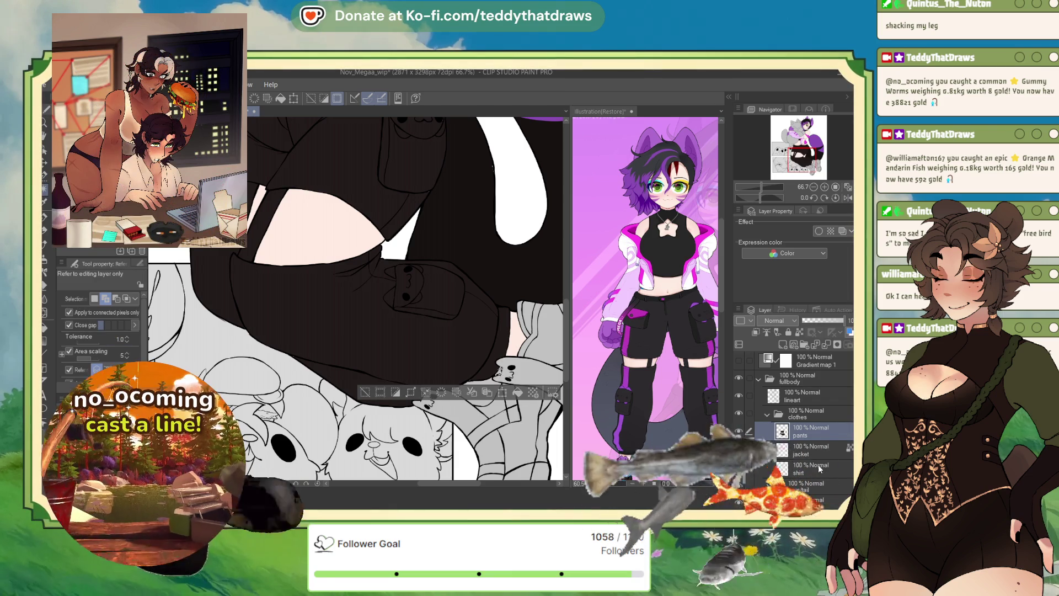
# - Deselect with Ctrl+D, select the pants layer and switch to the G-pen
pyautogui.scroll(-5, 794, 419)
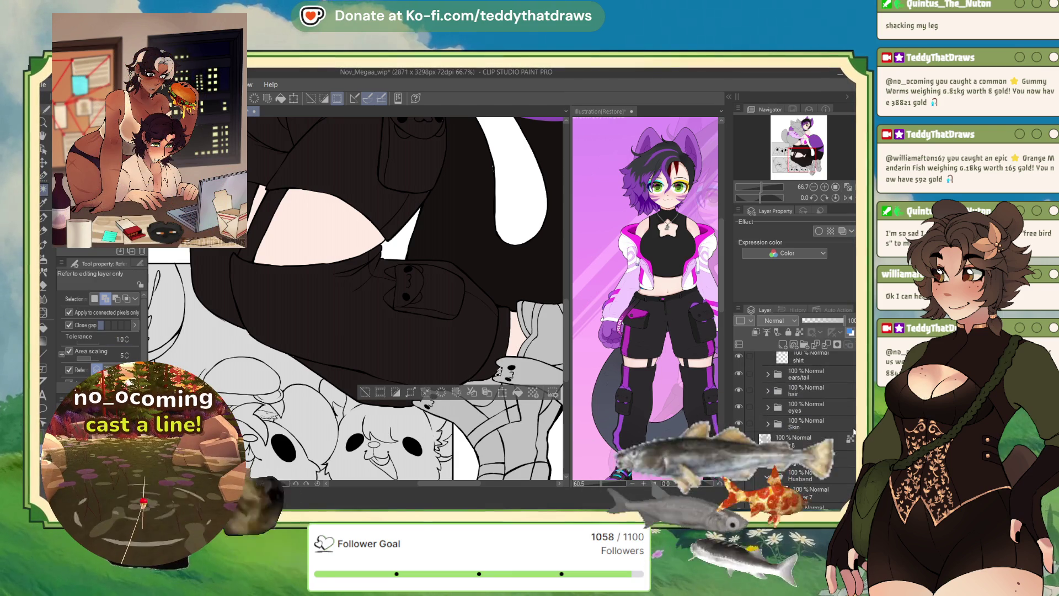
pyautogui.click(772, 426)
pyautogui.click(768, 423)
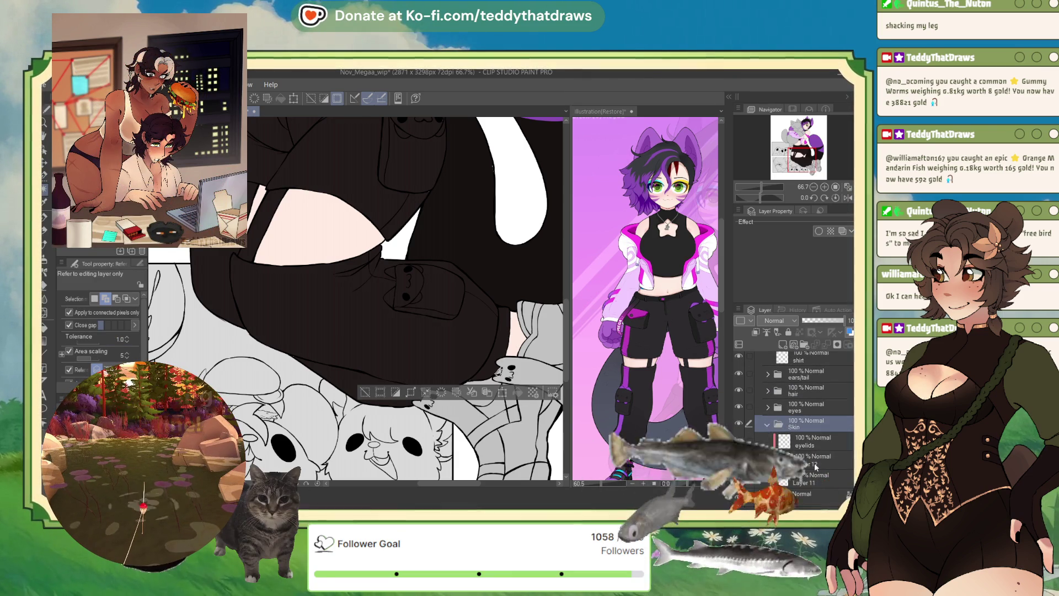
pyautogui.click(811, 479)
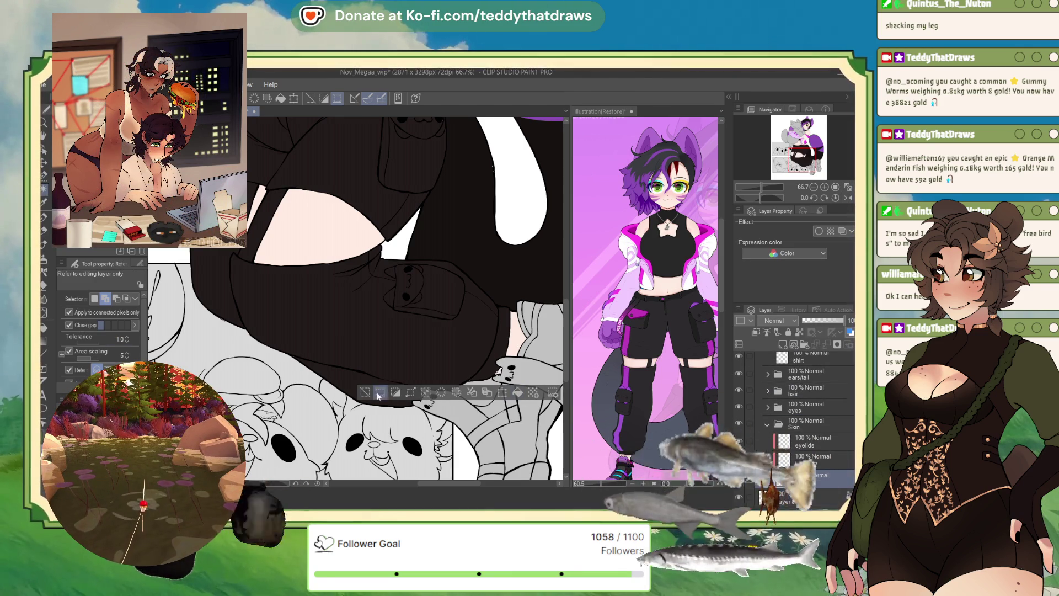
pyautogui.hotkey('ctrl', 'd')
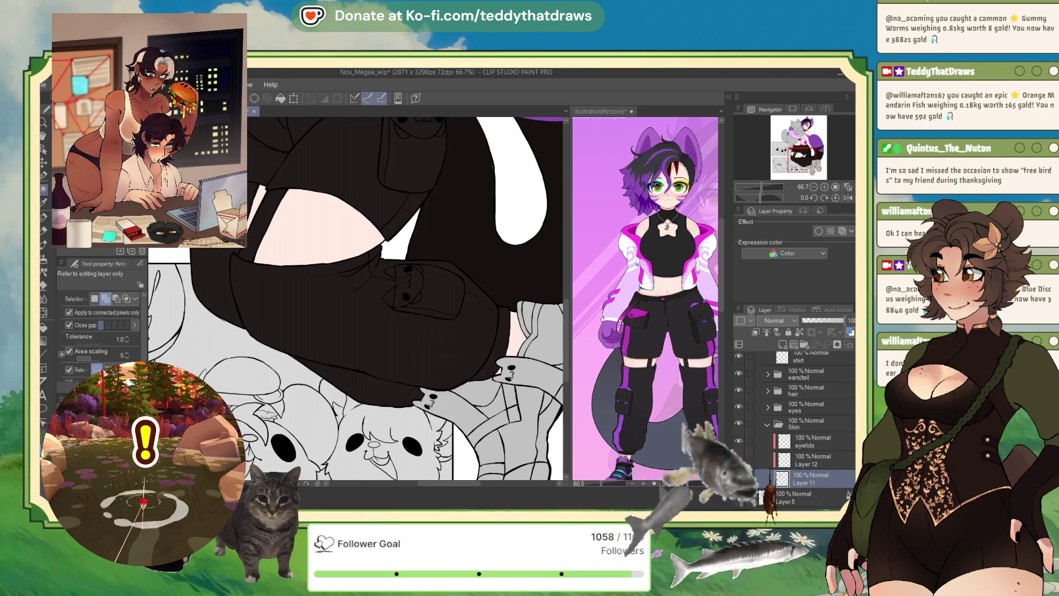
pyautogui.scroll(4, 811, 408)
pyautogui.click(813, 404)
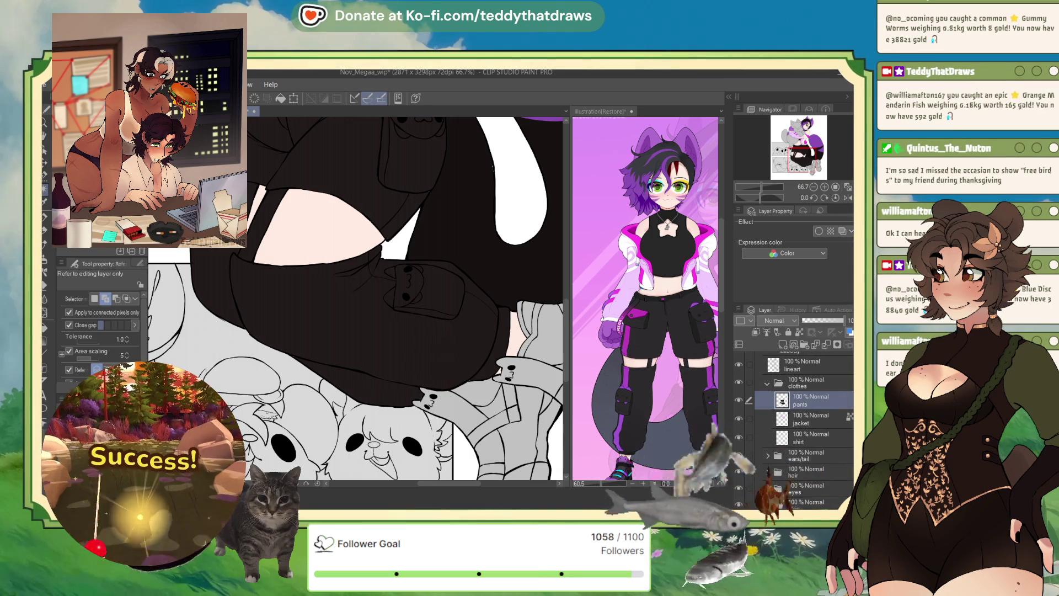
pyautogui.click(45, 220)
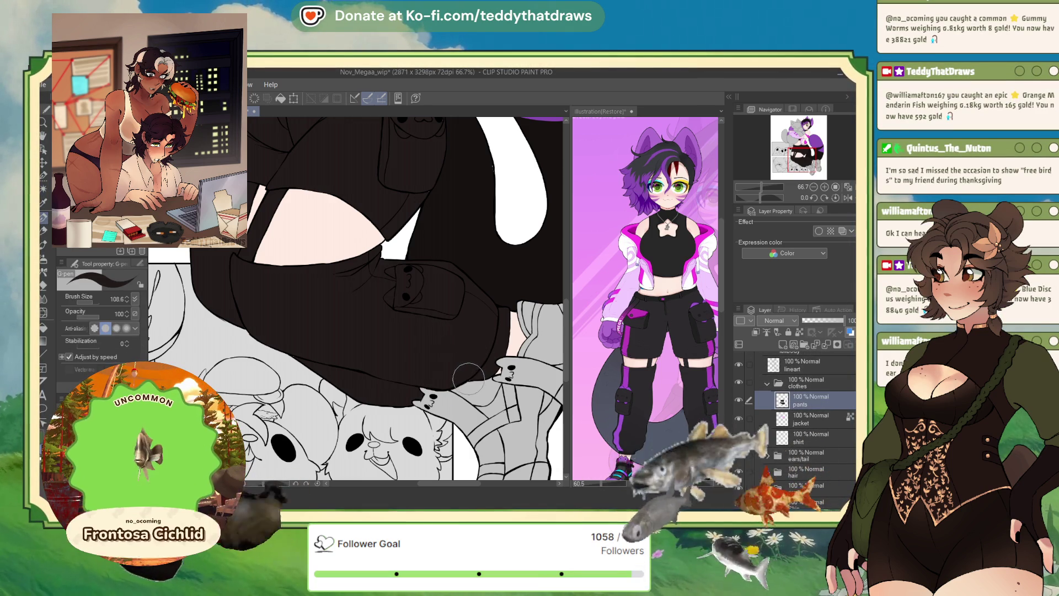
pyautogui.scroll(-2, 395, 342)
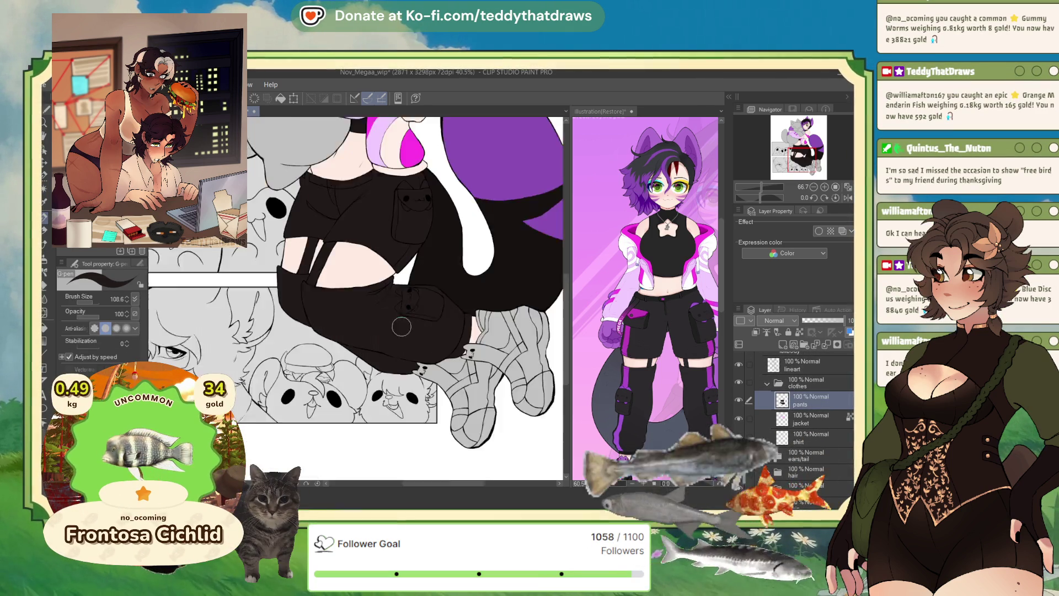
pyautogui.scroll(2, 368, 251)
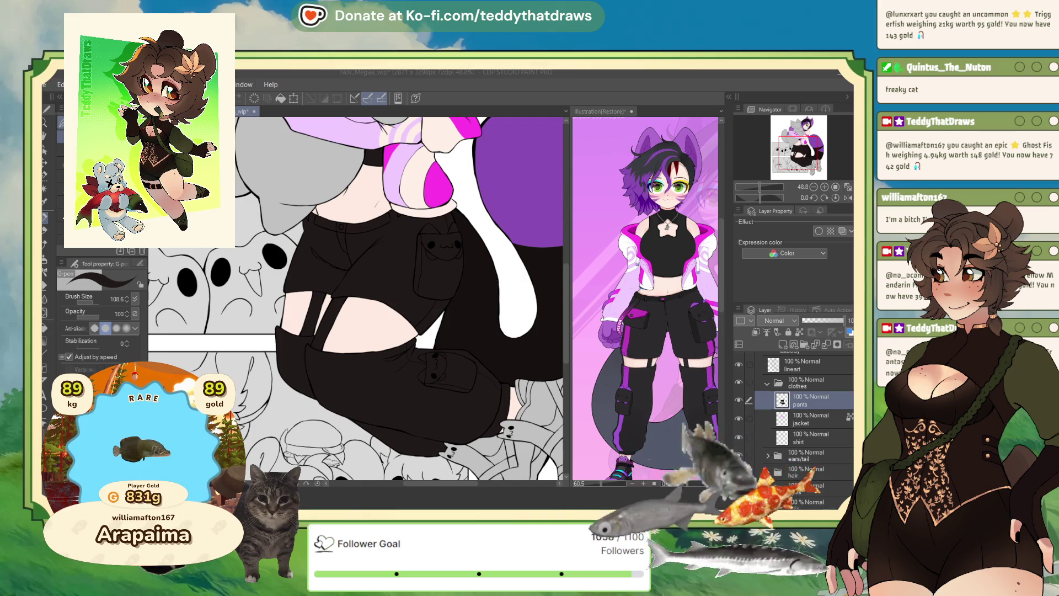
# - Compare with the reference, then add a new layer clipped to the pants
pyautogui.click(763, 193)
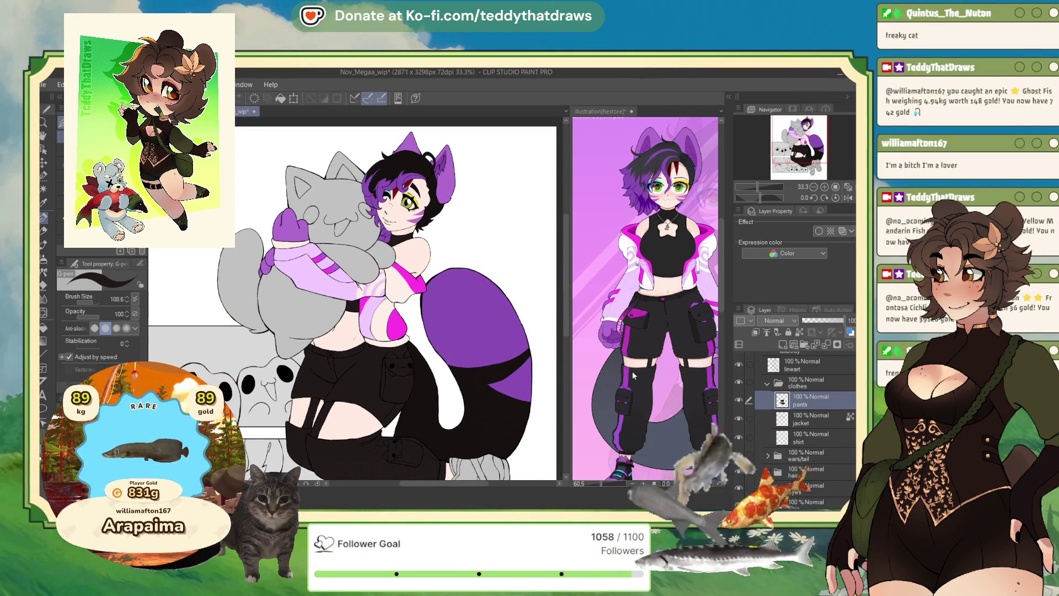
pyautogui.click(626, 329)
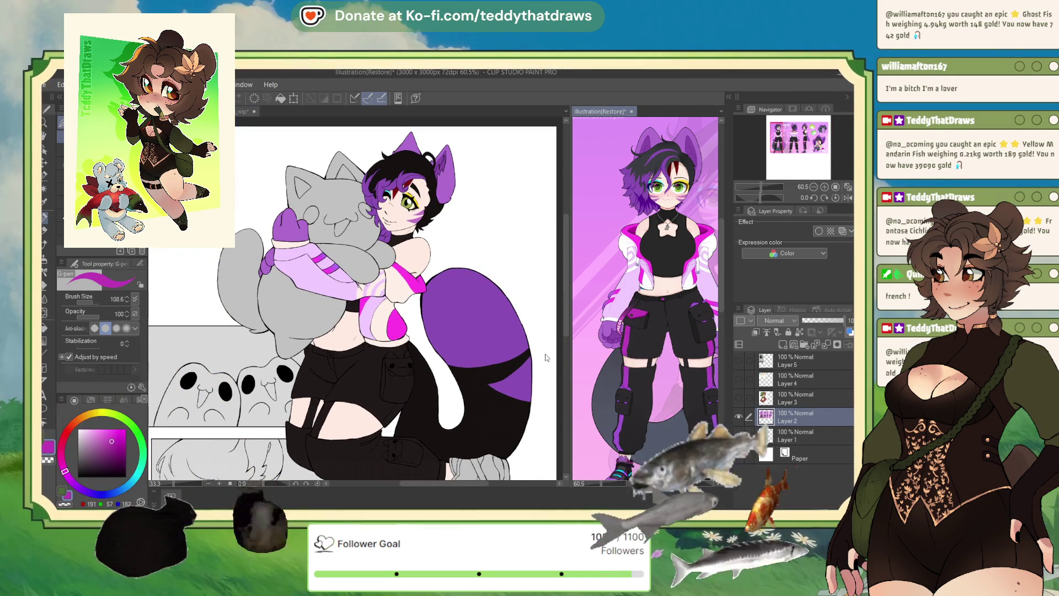
pyautogui.click(528, 283)
pyautogui.scroll(1, 487, 275)
pyautogui.scroll(-3, 487, 275)
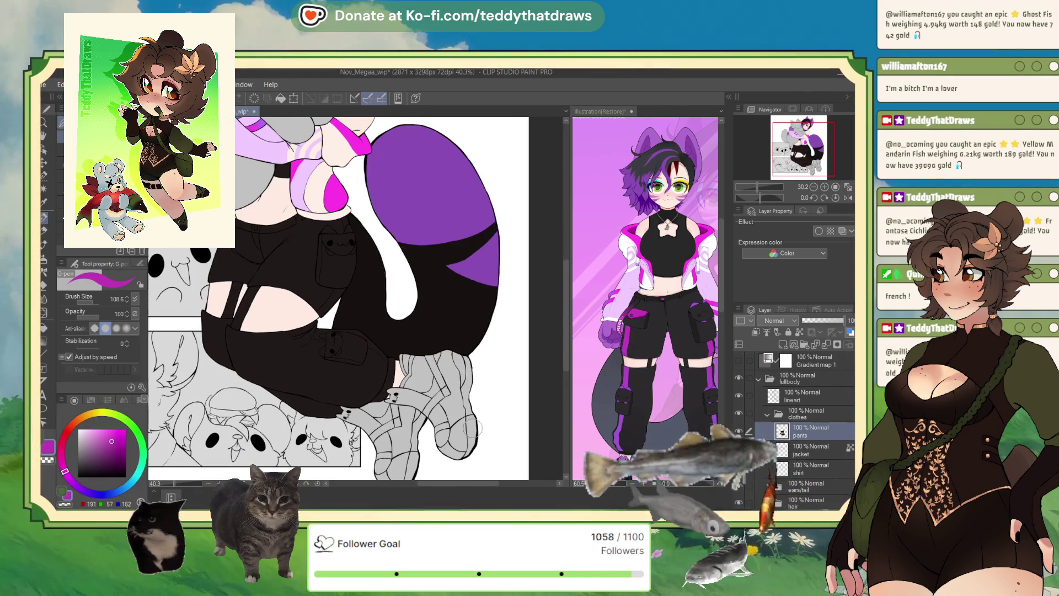
pyautogui.click(782, 345)
pyautogui.click(756, 332)
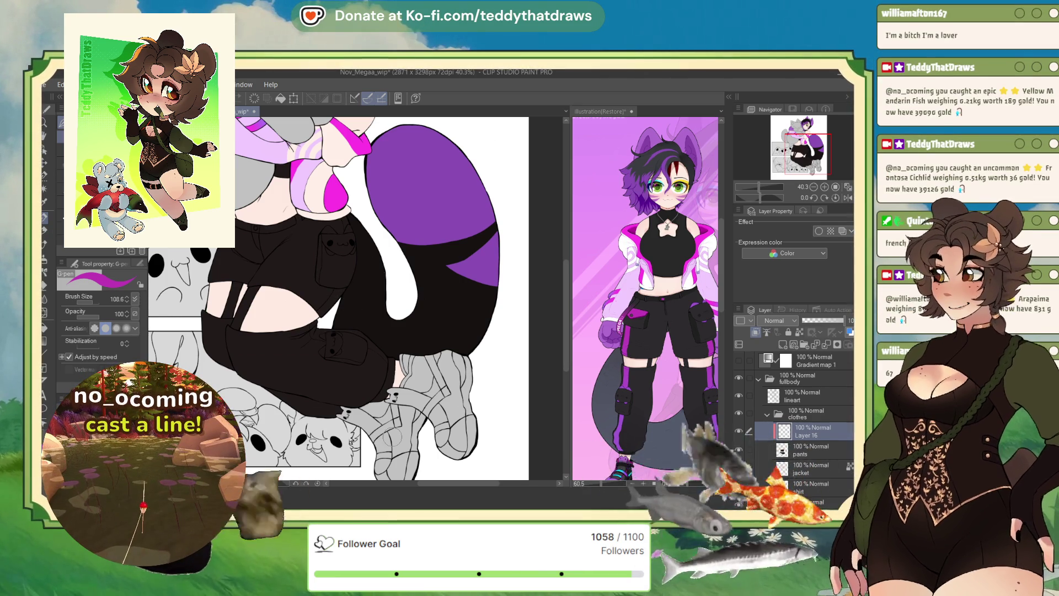
# - Select the shorts area and paint two magenta stripes down the leg
pyautogui.scroll(2, 323, 330)
pyautogui.scroll(2, 324, 329)
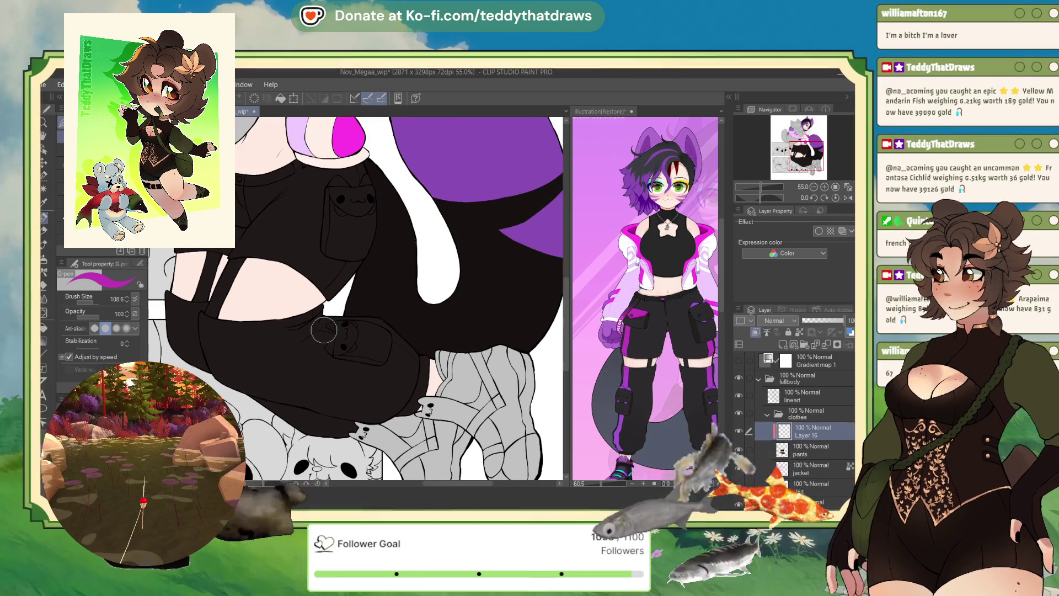
pyautogui.moveTo(347, 257)
pyautogui.mouseDown()
pyautogui.moveTo(326, 280)
pyautogui.moveTo(339, 246)
pyautogui.moveTo(301, 291)
pyautogui.mouseUp()
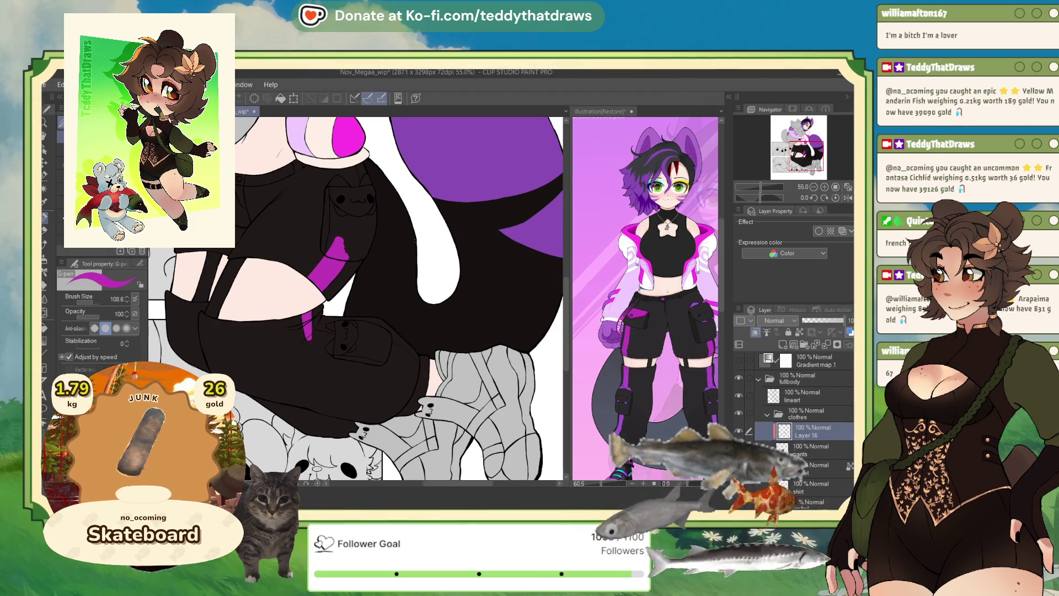
pyautogui.press('w')
pyautogui.click(212, 306)
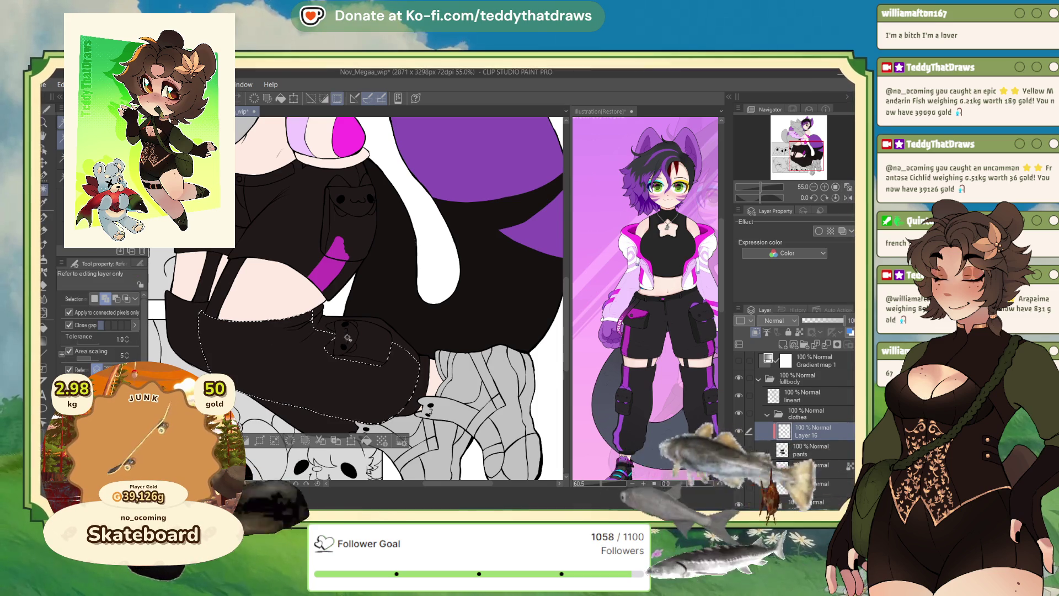
pyautogui.press('m')
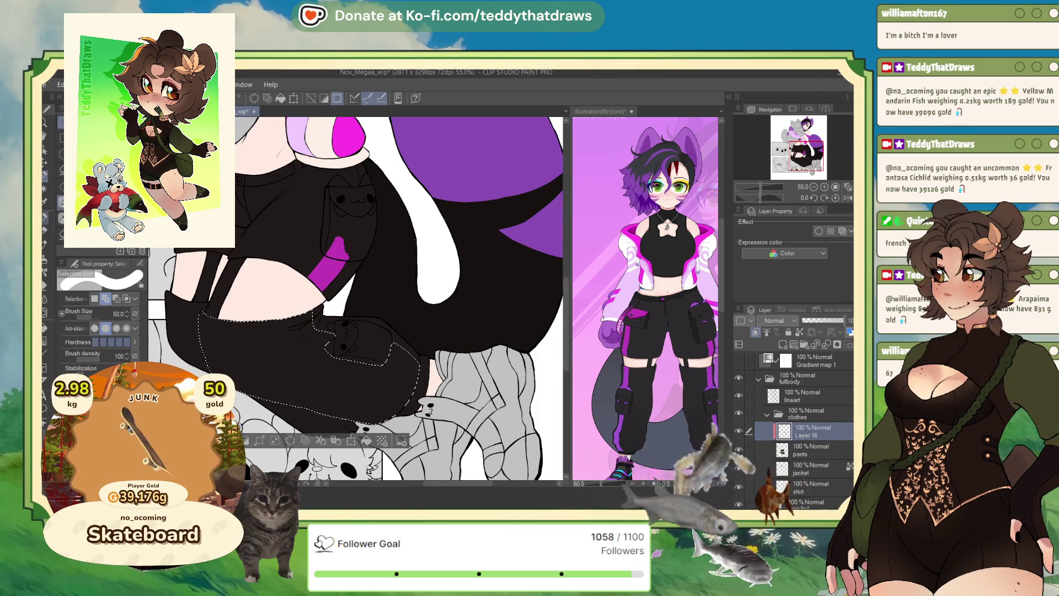
pyautogui.press('p')
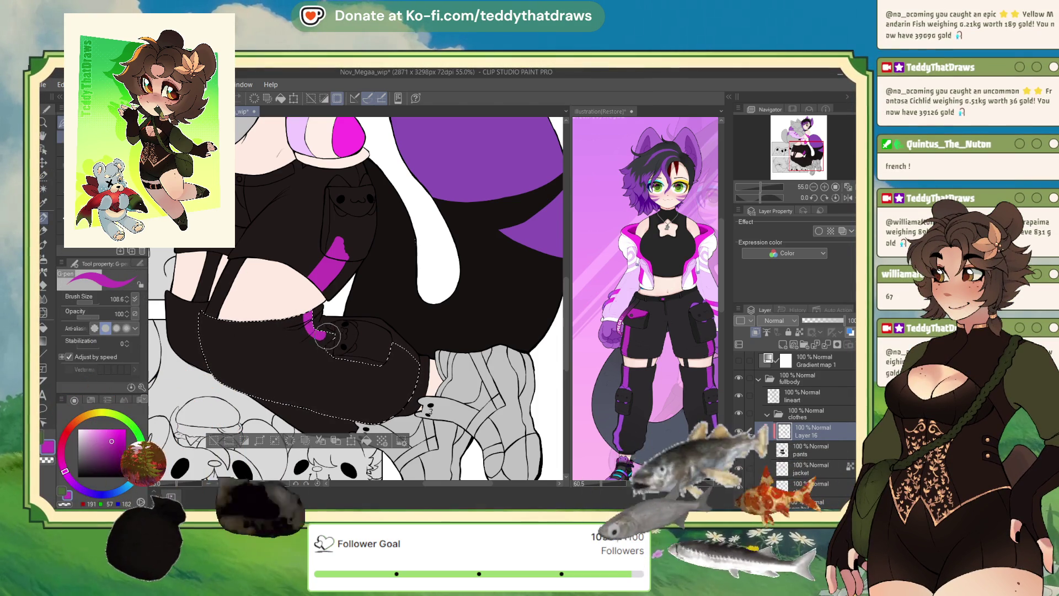
pyautogui.moveTo(307, 312); pyautogui.dragTo(334, 337)
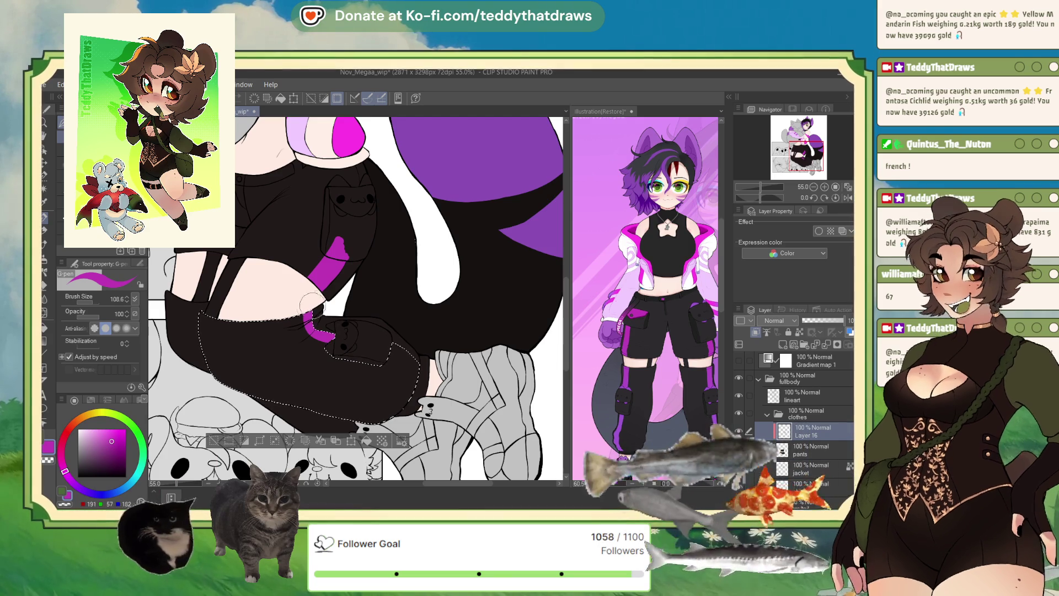
pyautogui.moveTo(392, 344); pyautogui.dragTo(416, 383)
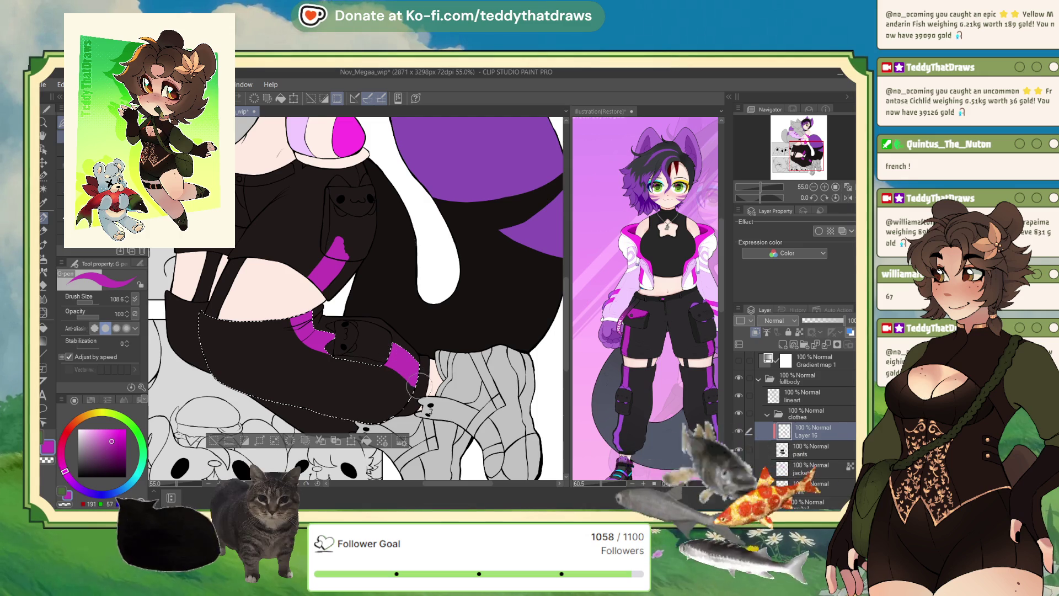
# - Deselect, sample purple from the reference character and switch to the Soft airbrush
pyautogui.hotkey('ctrl', 'd')
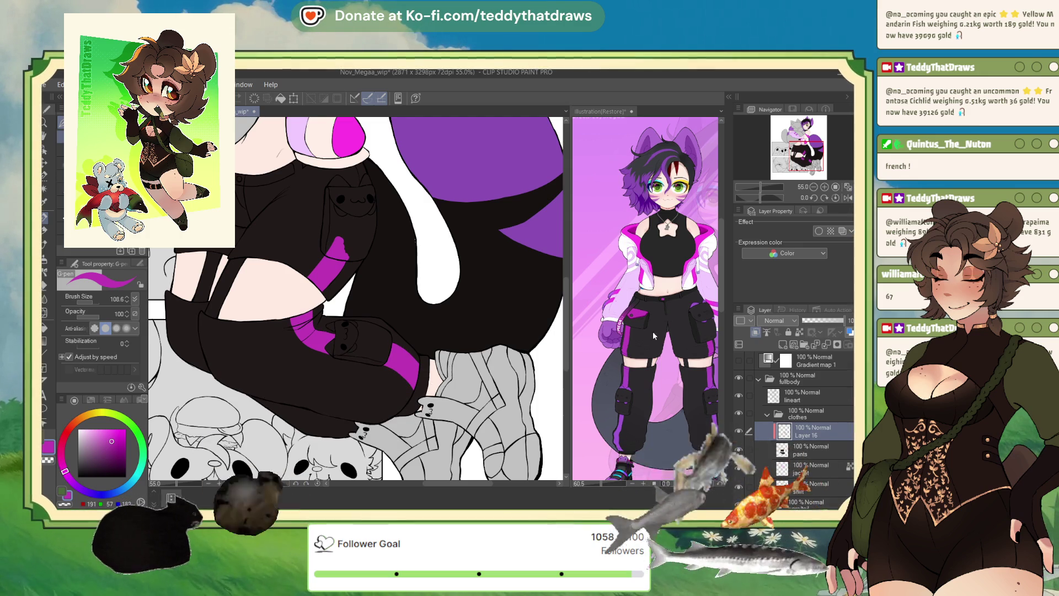
pyautogui.keyDown('alt'); pyautogui.click(670, 369); pyautogui.keyUp('alt')
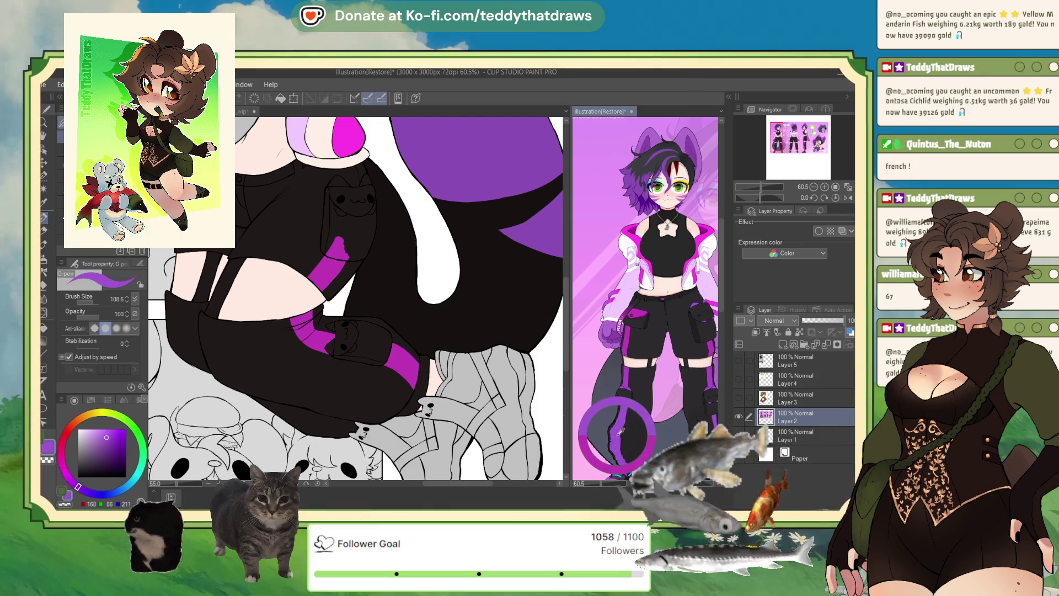
pyautogui.hotkey('ctrl', 'Tab')
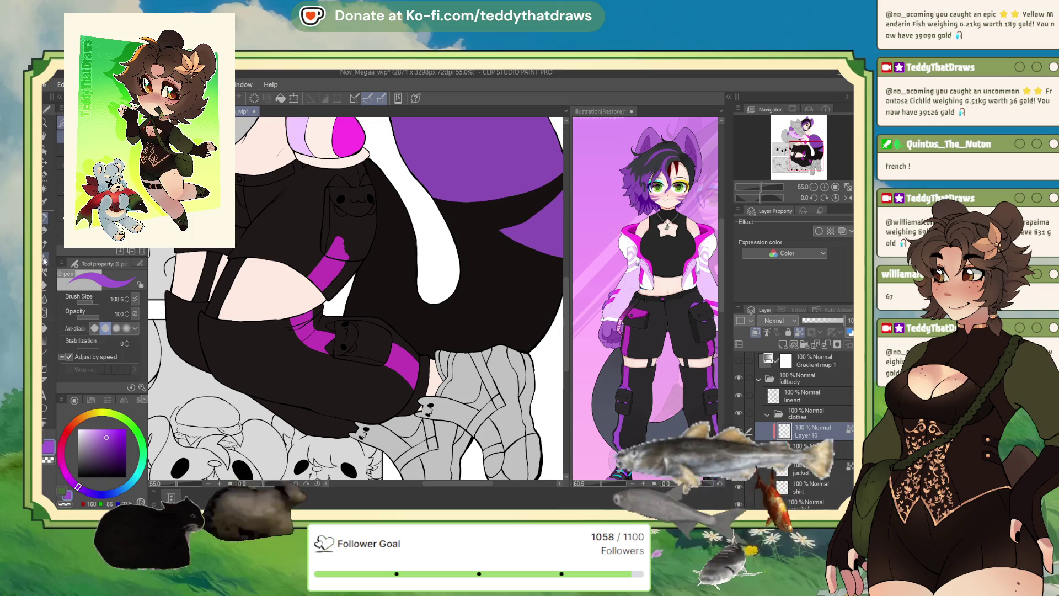
pyautogui.press('b')
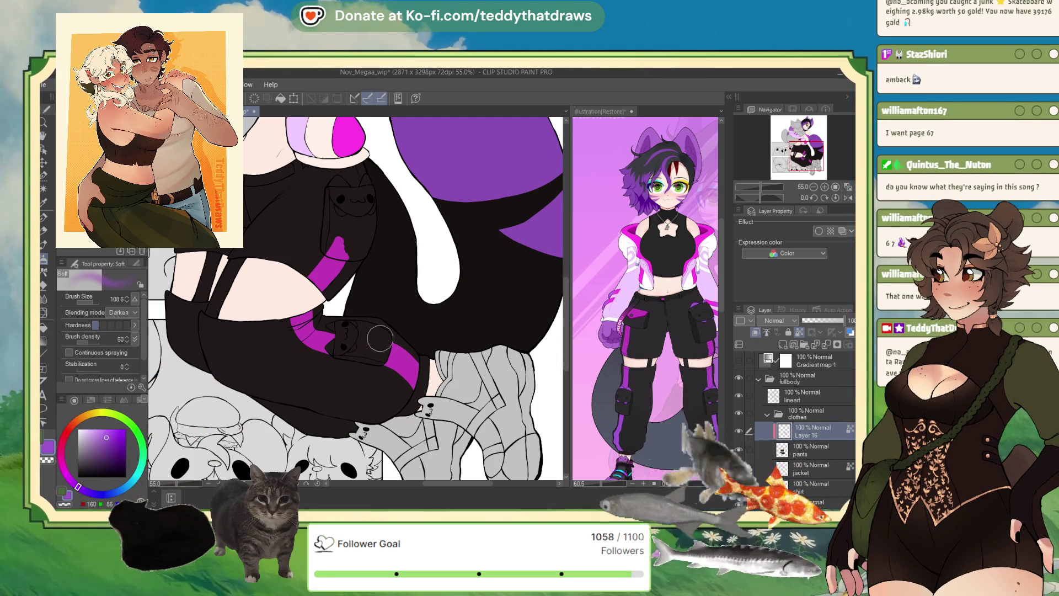
# - Enlarge the airbrush to about 286.9 and check the reference illustration
pyautogui.moveTo(355, 298); pyautogui.dragTo(387, 298)
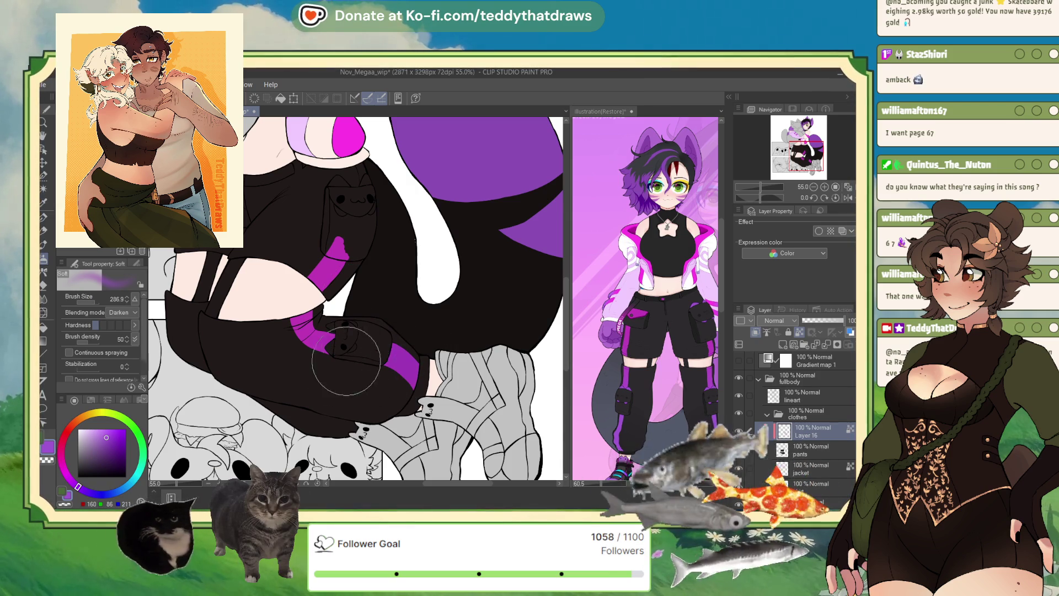
pyautogui.click(709, 357)
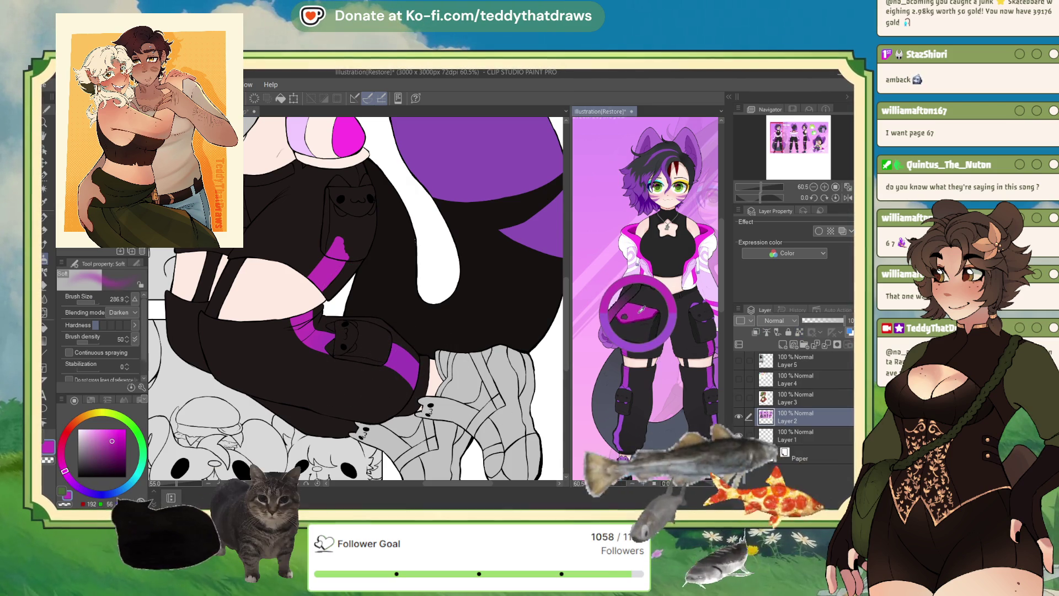
pyautogui.click(222, 366)
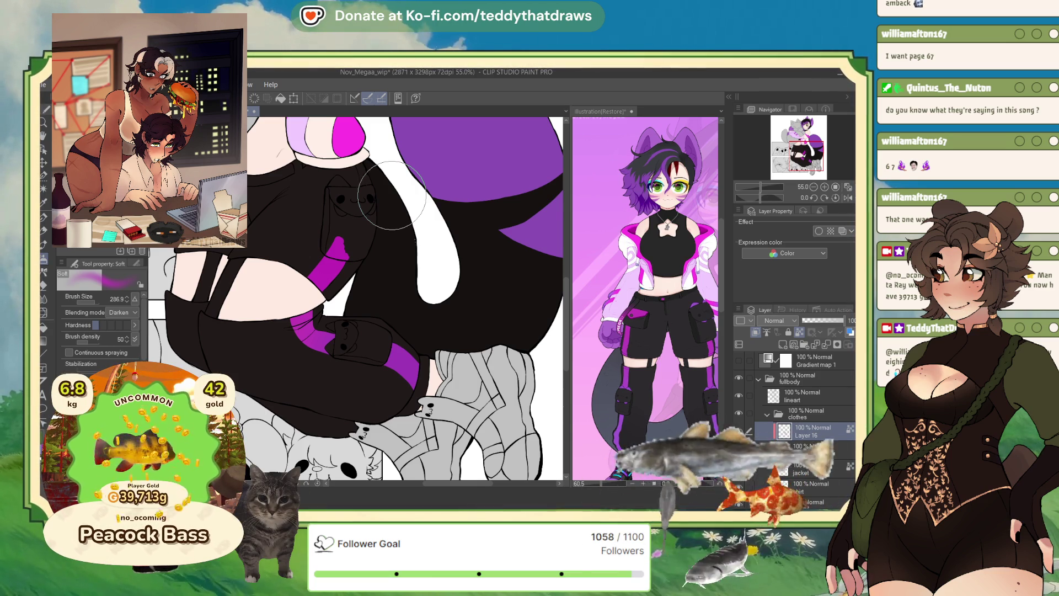
pyautogui.scroll(-5, 392, 196)
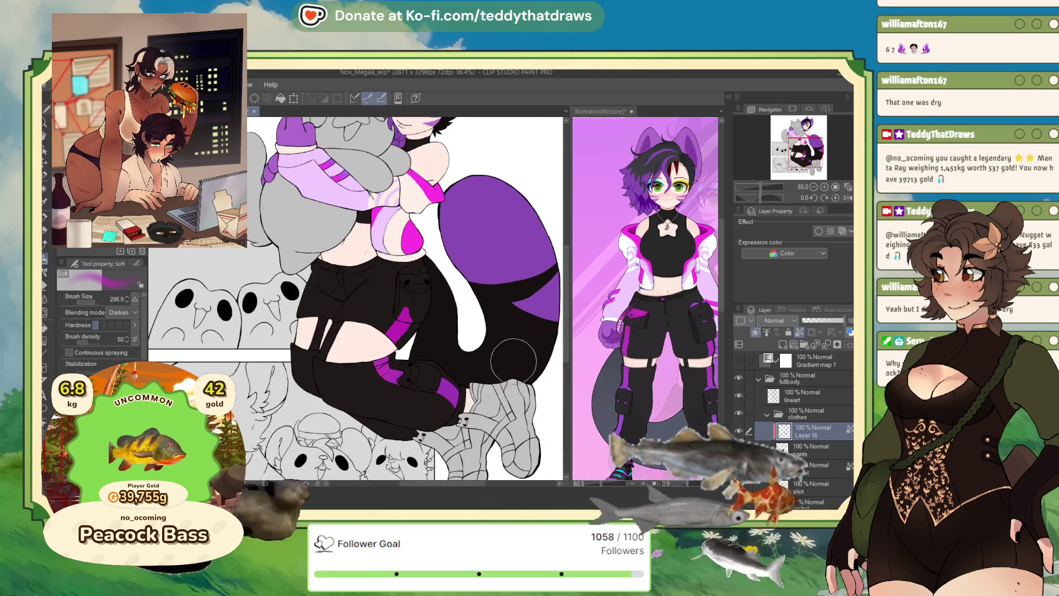
pyautogui.scroll(5, 377, 366)
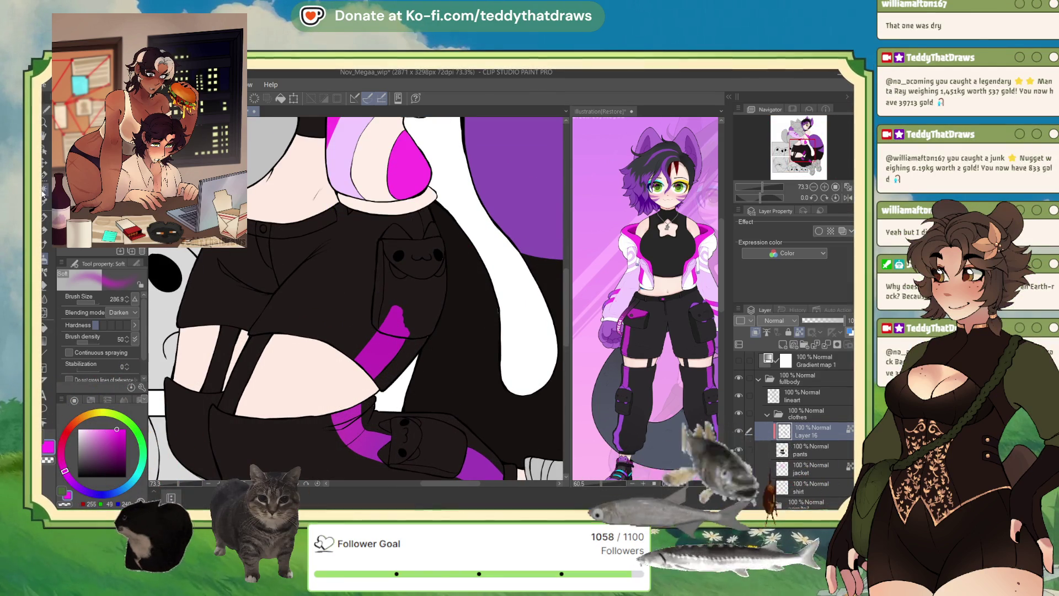
# - Paint a black band across the magenta strap with the G-pen, then select Layer 16
pyautogui.click(44, 220)
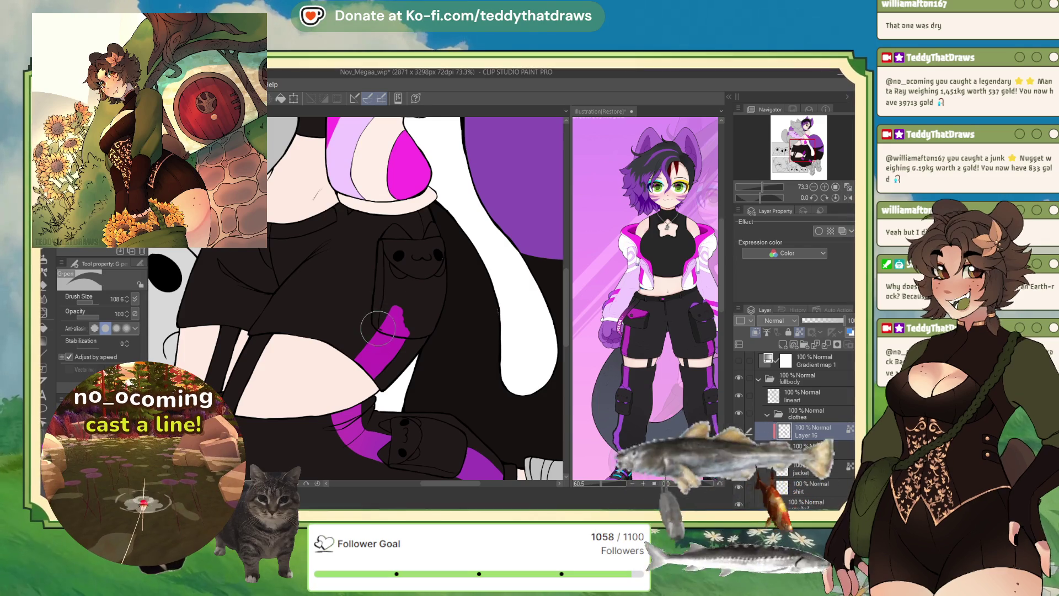
pyautogui.moveTo(381, 334)
pyautogui.mouseDown()
pyautogui.moveTo(404, 333)
pyautogui.moveTo(376, 317)
pyautogui.moveTo(412, 319)
pyautogui.moveTo(410, 294)
pyautogui.mouseUp()
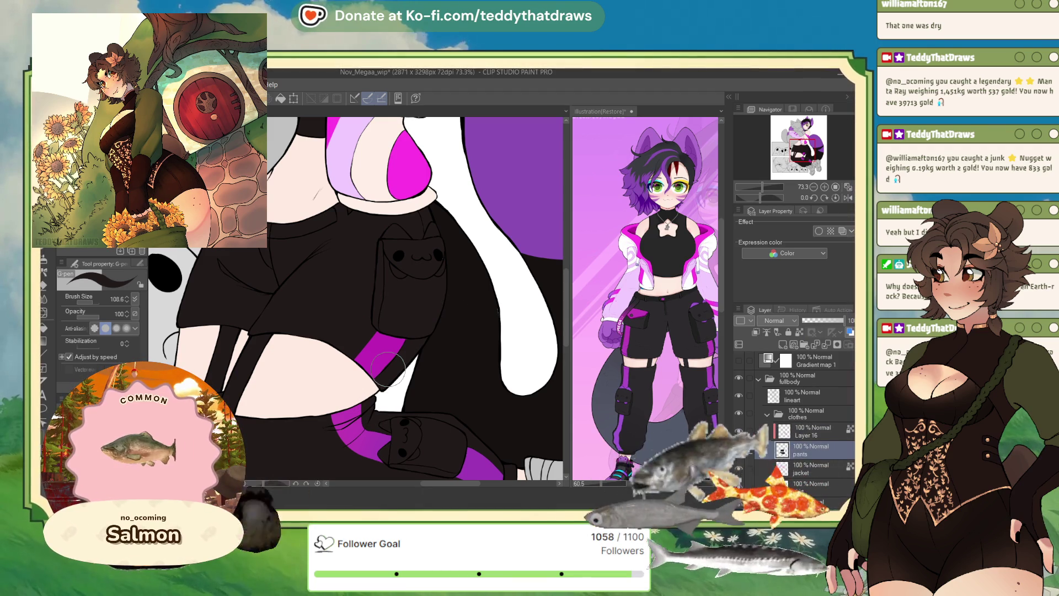
pyautogui.scroll(-3, 388, 369)
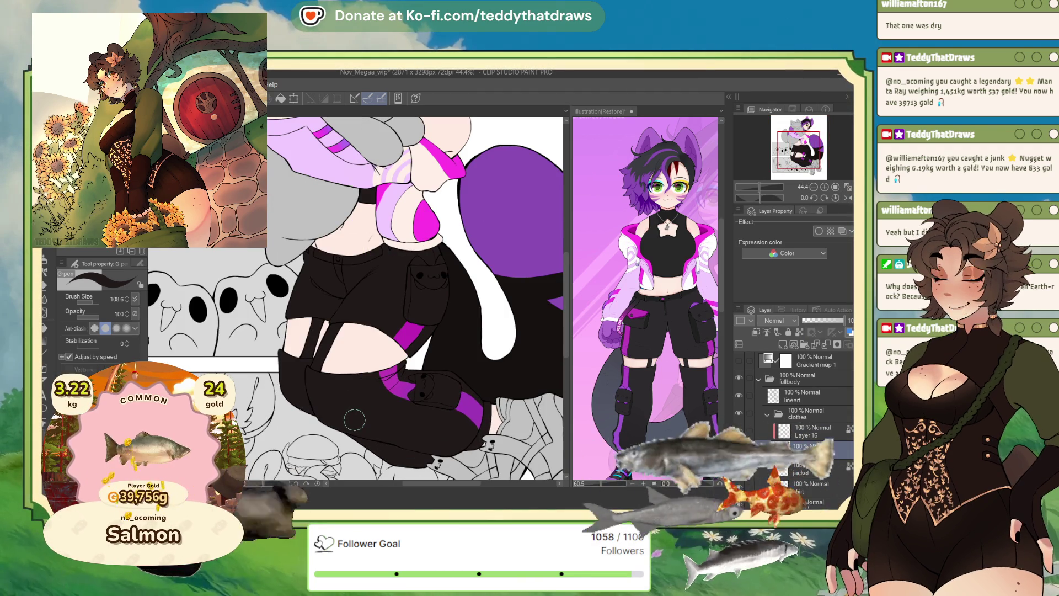
pyautogui.scroll(3, 354, 420)
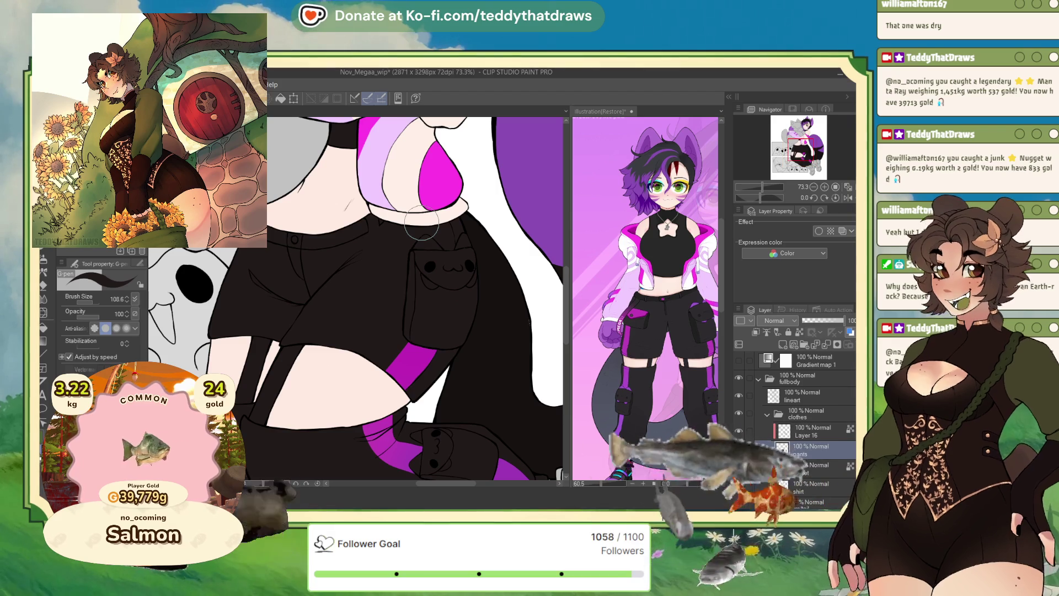
pyautogui.click(811, 431)
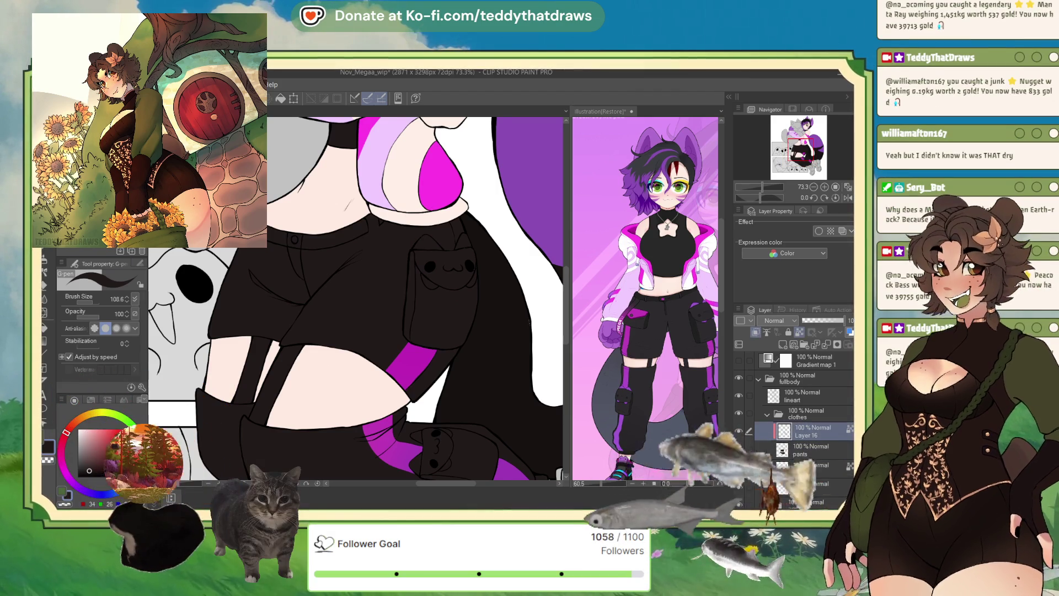
# - Select the three cat-ear areas on the shorts' pocket
pyautogui.press('g')
pyautogui.click(428, 242)
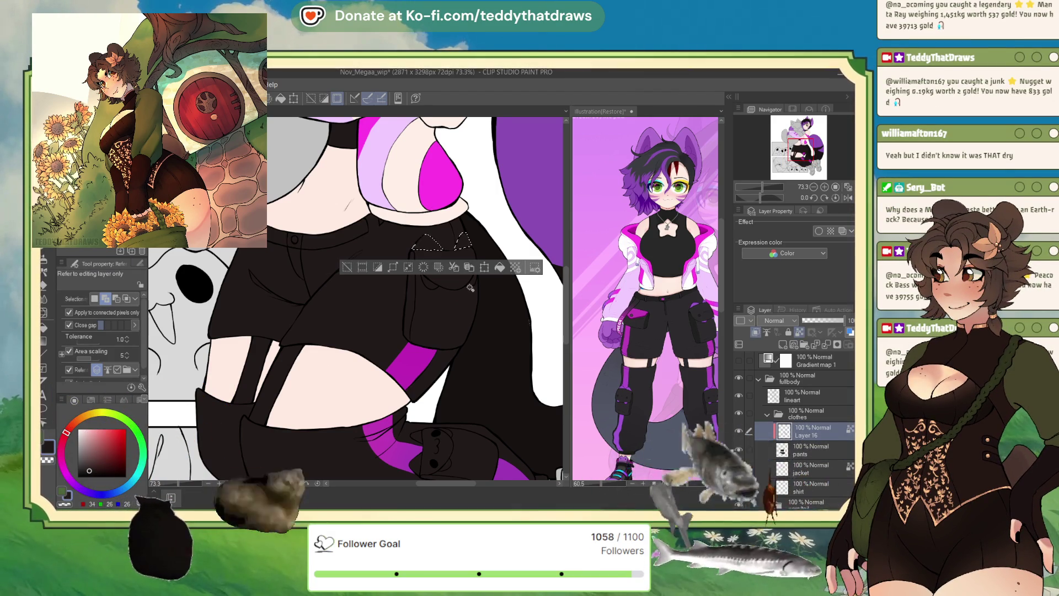
pyautogui.click(463, 241)
pyautogui.click(471, 281)
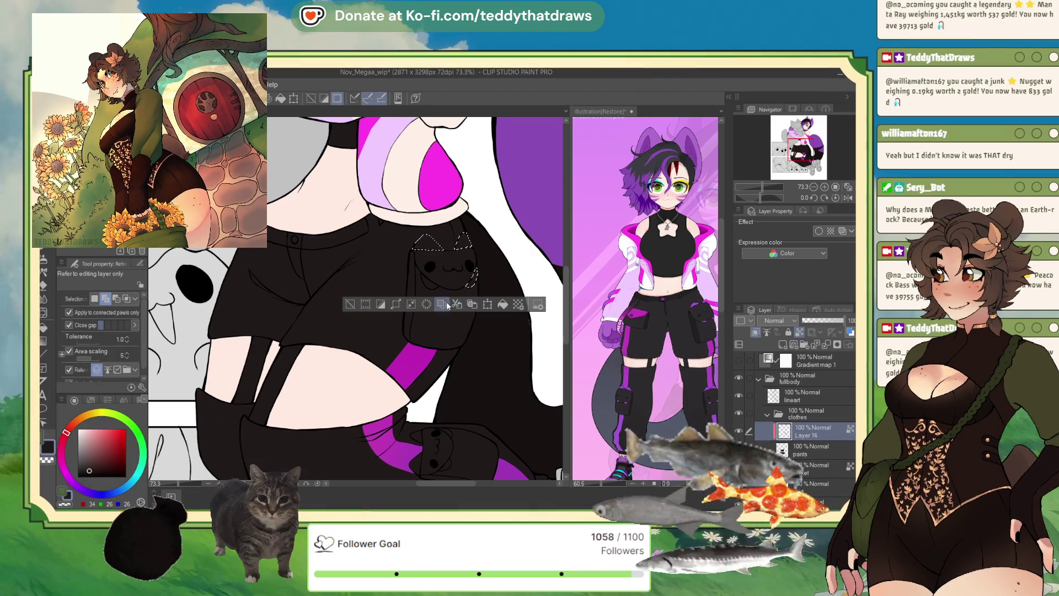
# - Sample purple from the reference character and fill the selected cat ears with it
pyautogui.click(696, 305)
pyautogui.keyDown('alt'); pyautogui.click(696, 304); pyautogui.keyUp('alt')
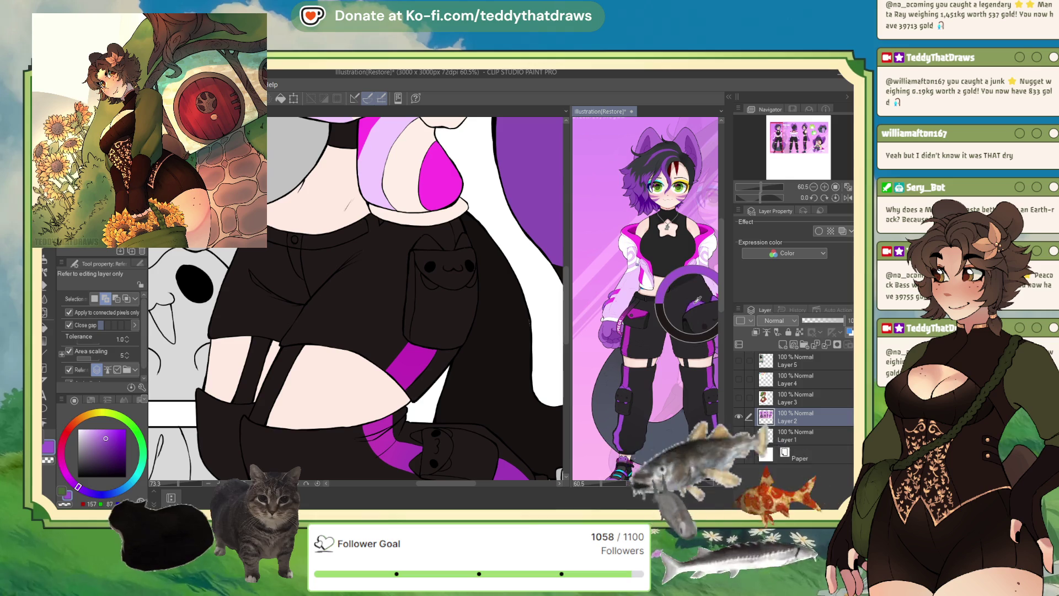
pyautogui.keyDown('alt'); pyautogui.click(698, 301); pyautogui.keyUp('alt')
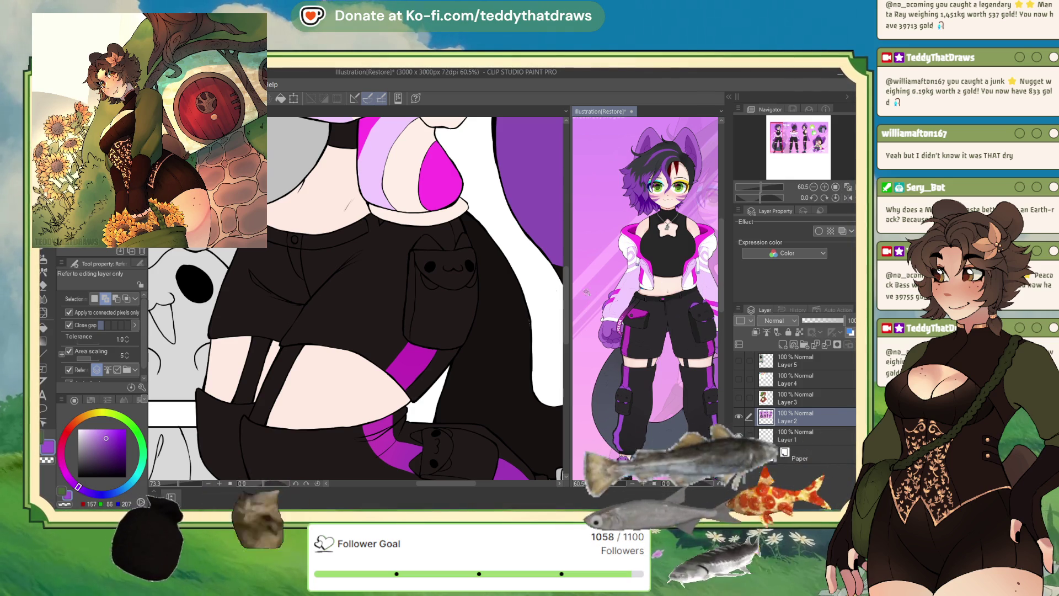
pyautogui.click(524, 309)
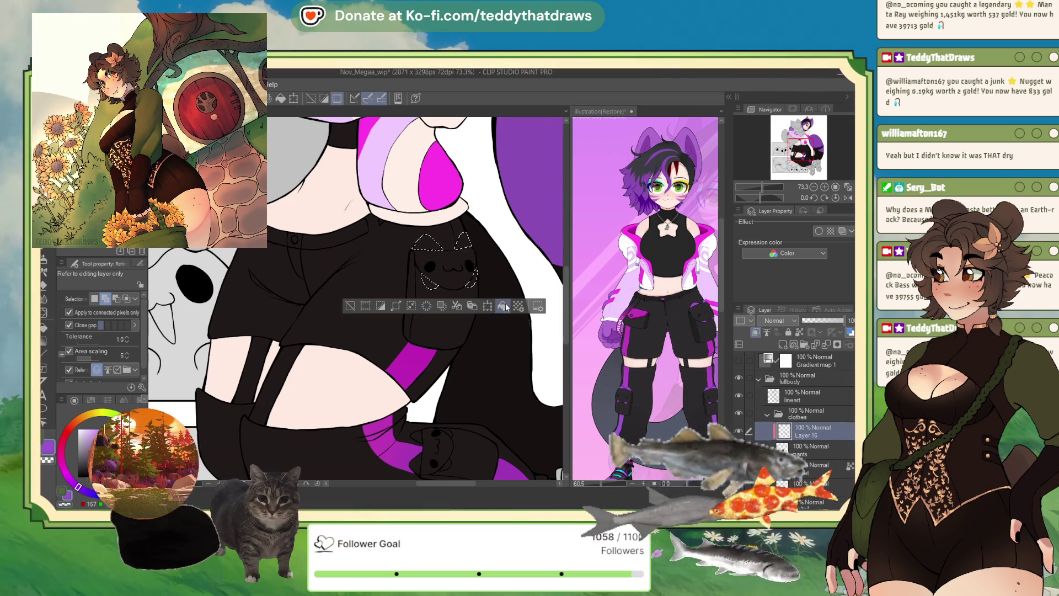
pyautogui.click(503, 306)
pyautogui.click(349, 306)
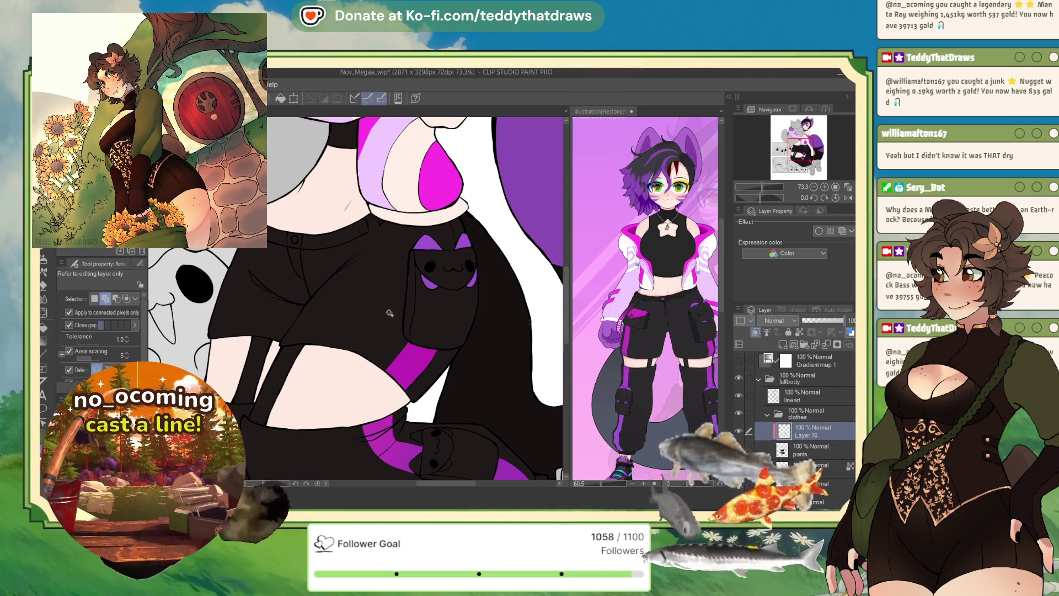
pyautogui.scroll(3, 390, 313)
pyautogui.scroll(-5, 484, 242)
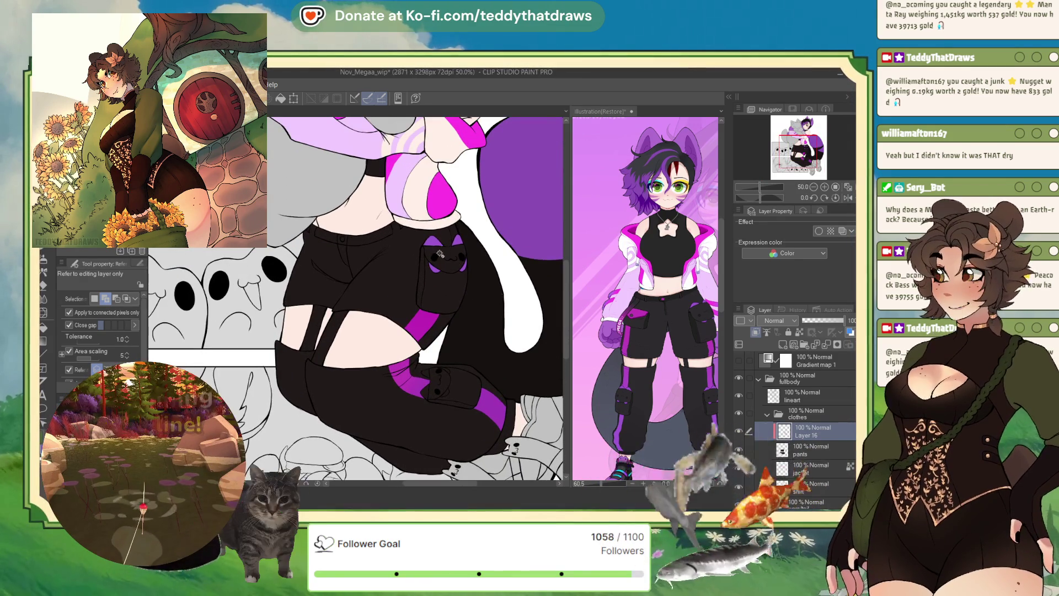
pyautogui.scroll(-2, 449, 249)
# - Check the reference belt star, then select and fill the waistband button purple
pyautogui.scroll(5, 334, 220)
pyautogui.scroll(2, 333, 220)
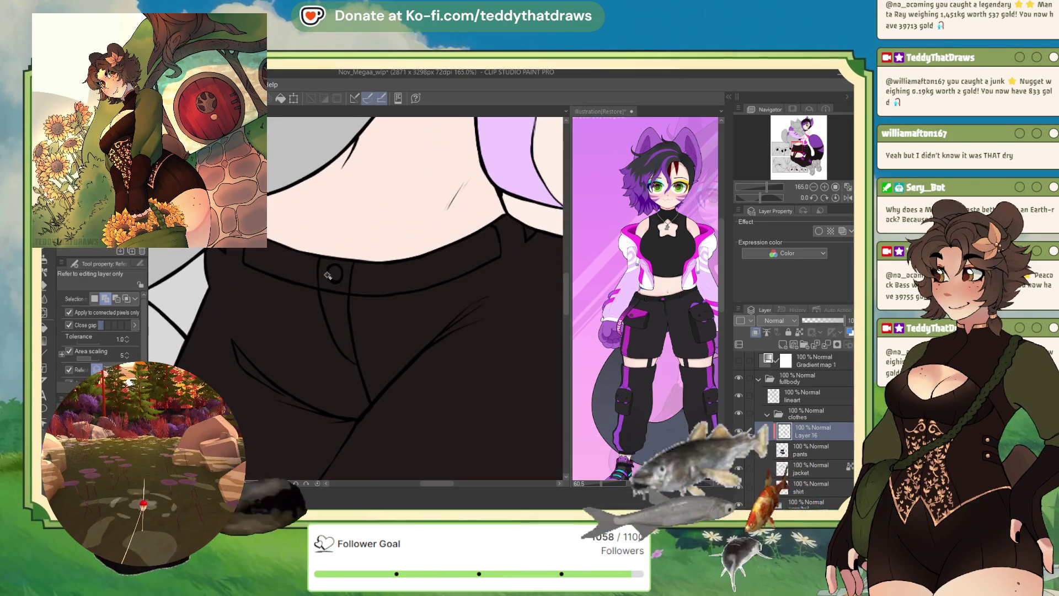
pyautogui.click(652, 292)
pyautogui.scroll(5, 652, 292)
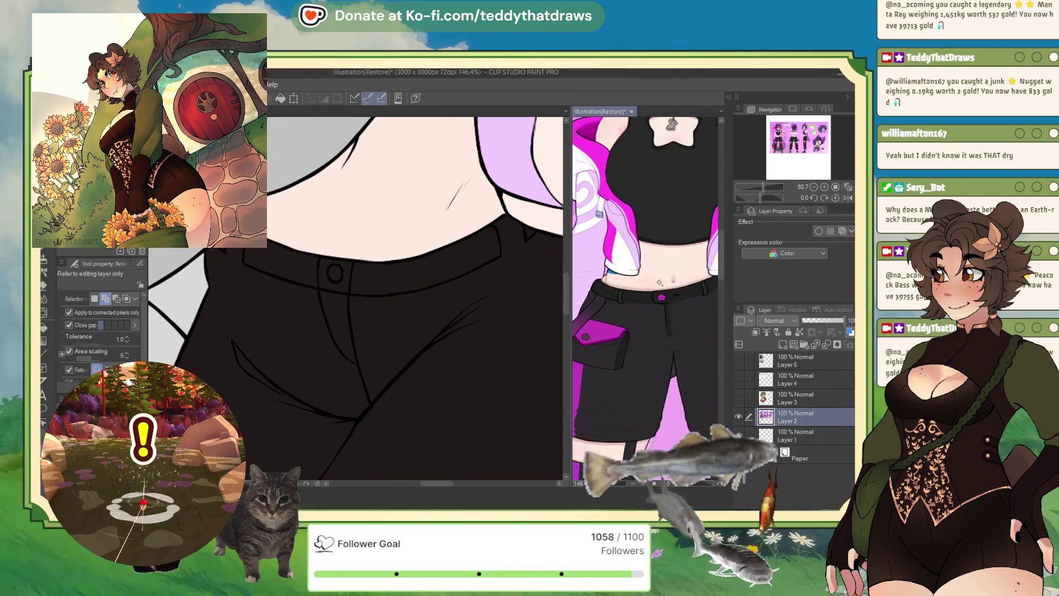
pyautogui.scroll(3, 653, 292)
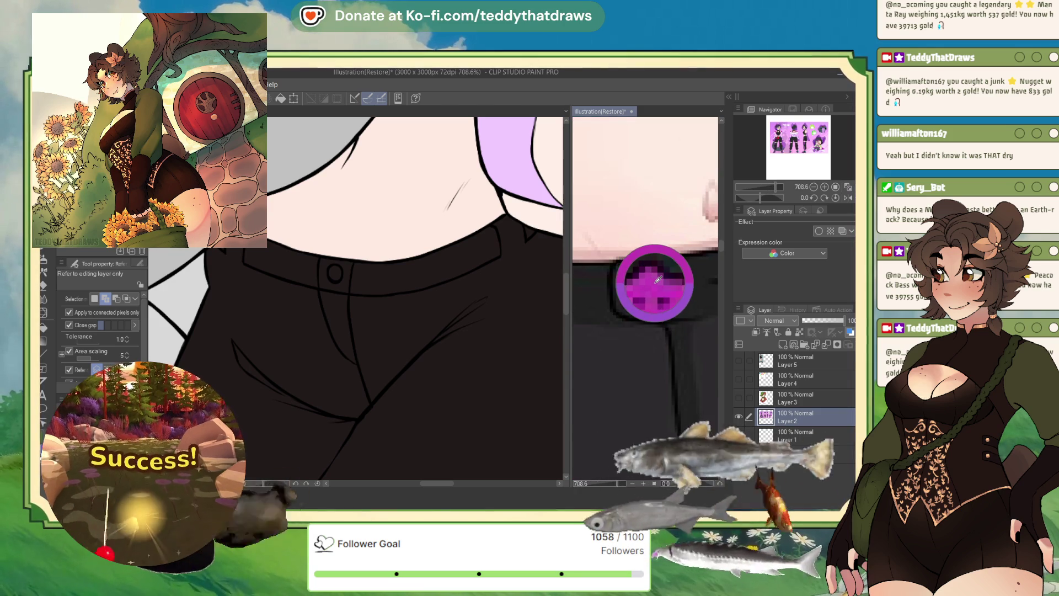
pyautogui.click(335, 273)
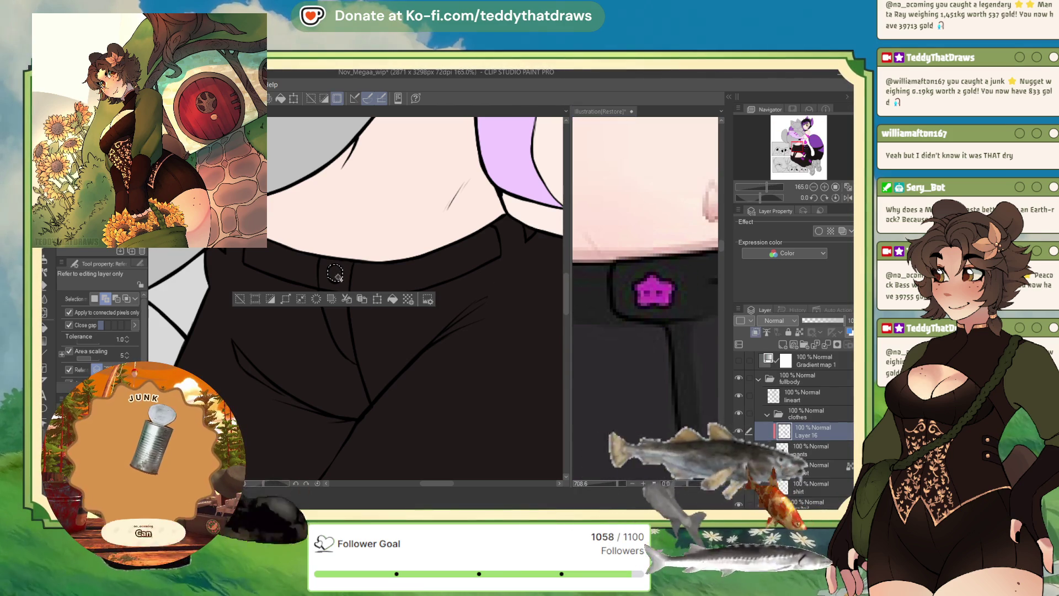
pyautogui.click(666, 340)
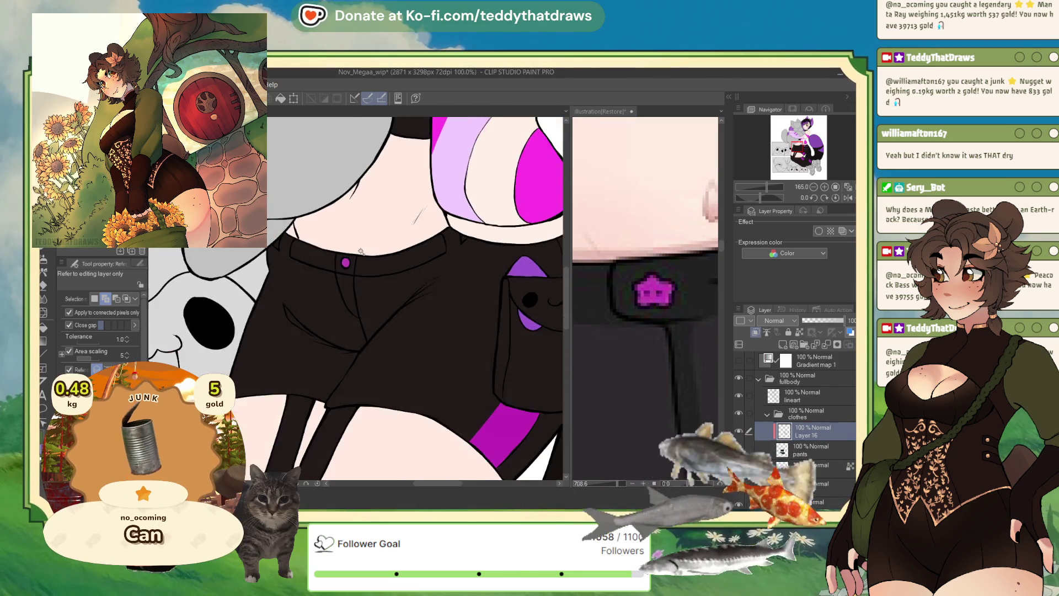
# - Compare the waist button with the reference and zoom out to review
pyautogui.scroll(-8, 667, 341)
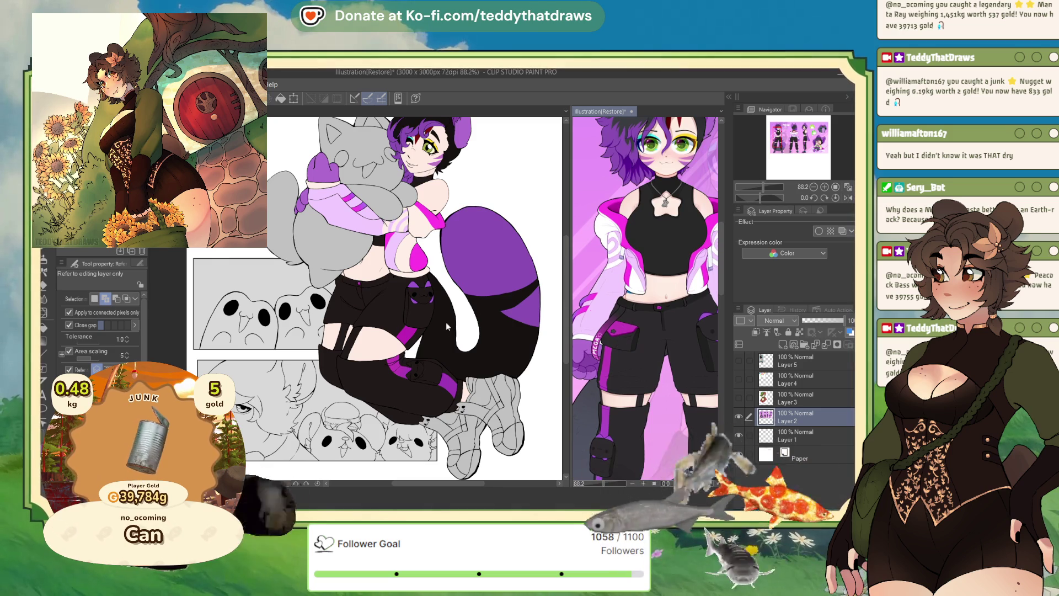
pyautogui.click(438, 330)
pyautogui.scroll(-3, 438, 330)
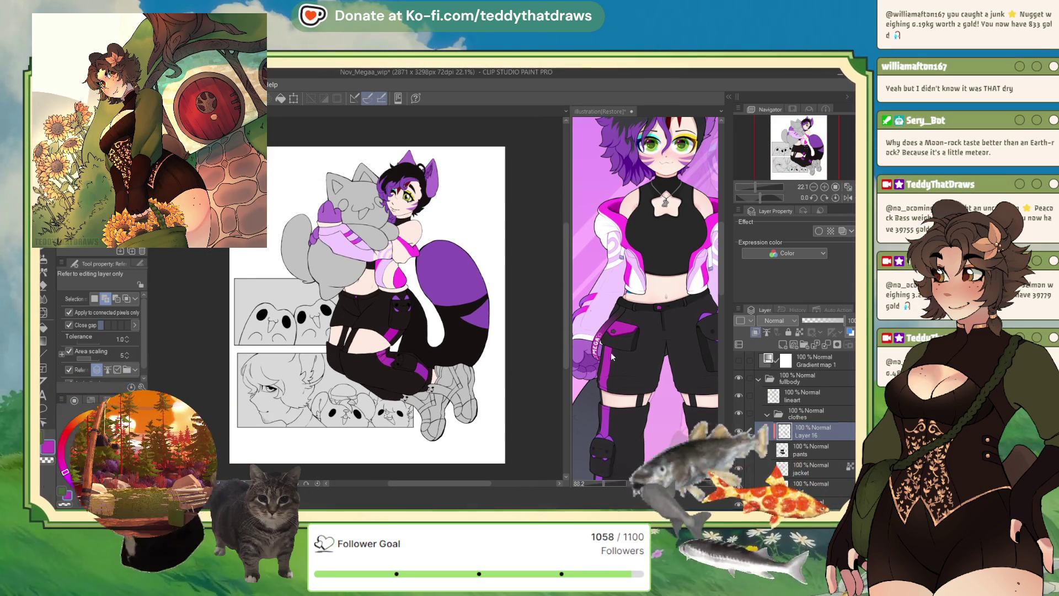
pyautogui.click(611, 357)
pyautogui.scroll(-2, 631, 260)
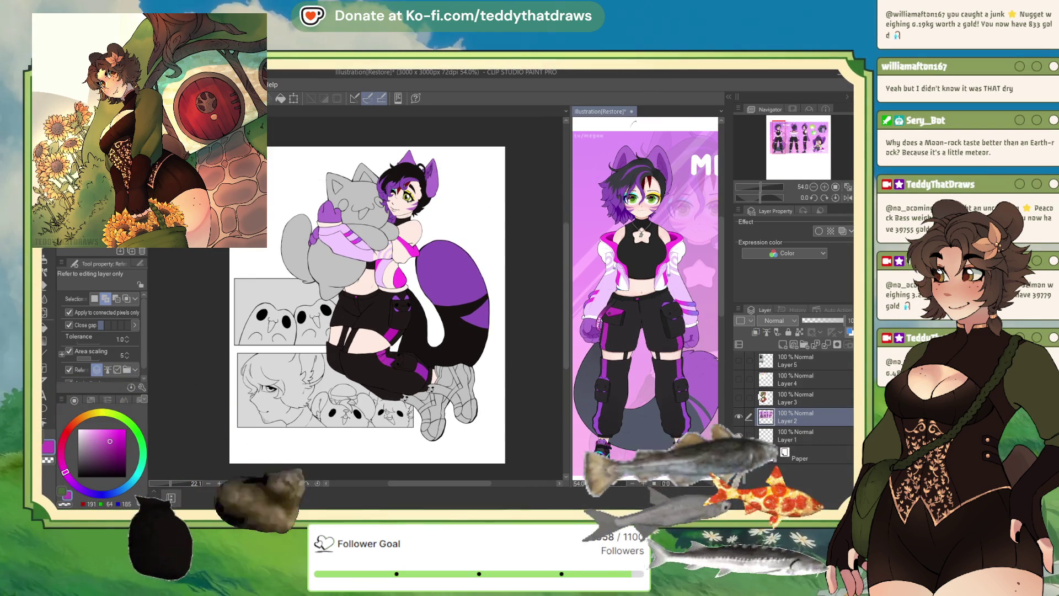
pyautogui.click(531, 390)
pyautogui.scroll(1, 396, 255)
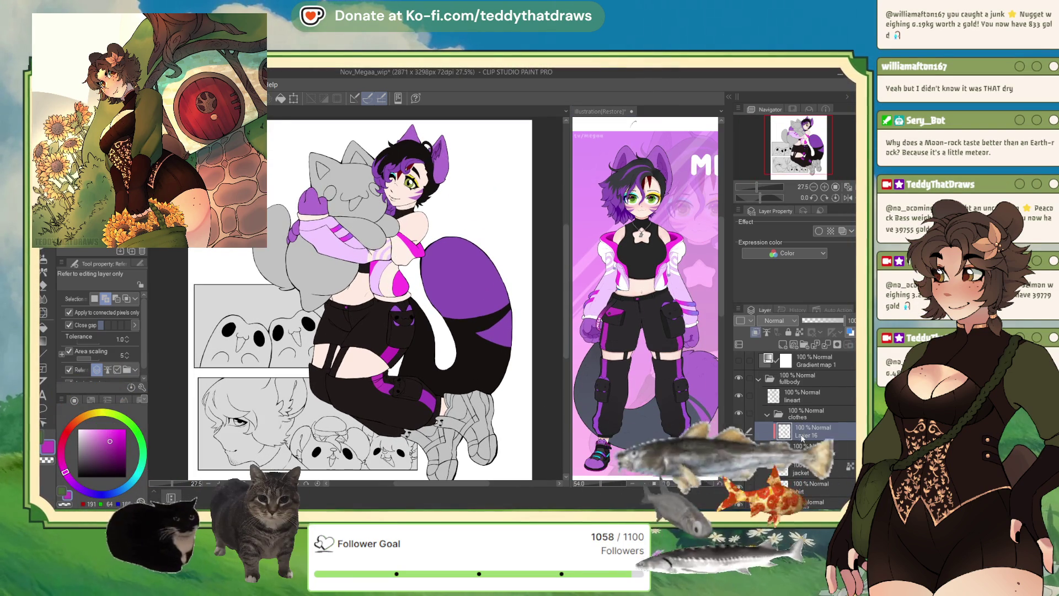
# - Add a new layer named 'Shoes' above Layer 16
pyautogui.hotkey('ctrl', 'shift', 'n')
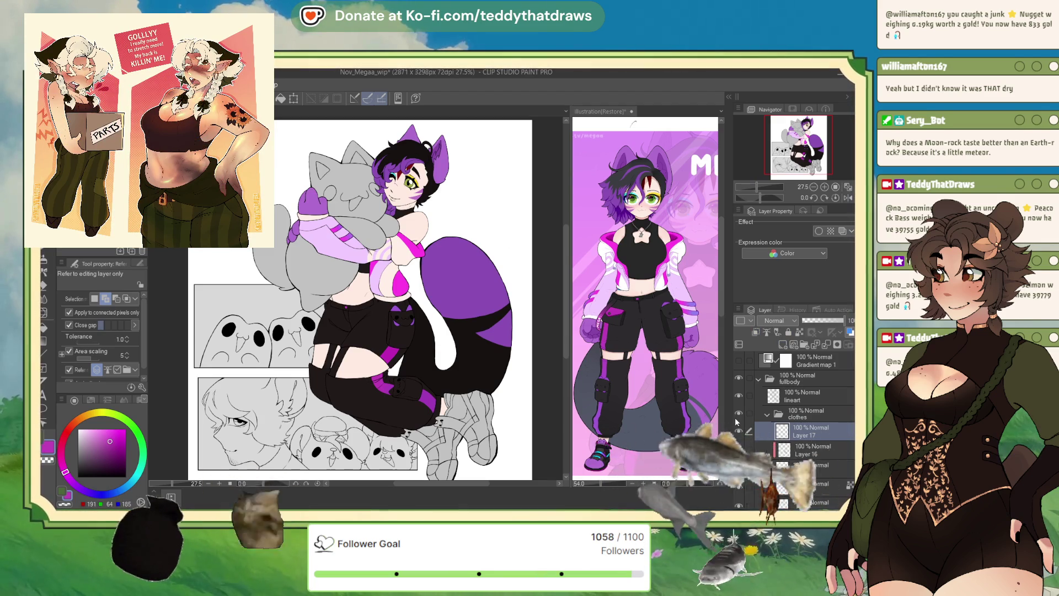
pyautogui.write('Shoes')
pyautogui.press('Return')
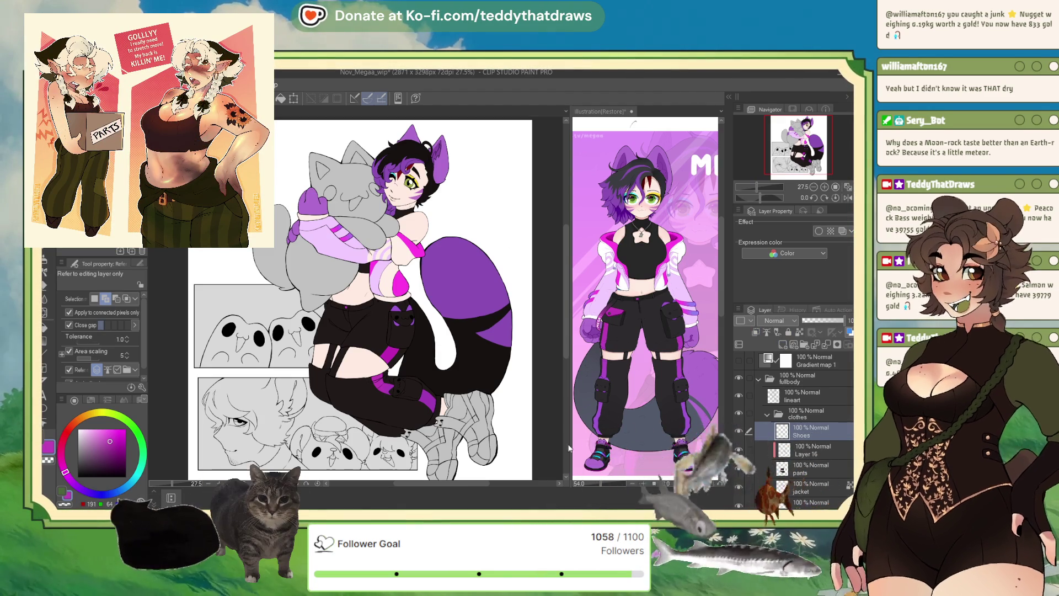
pyautogui.scroll(-1, 497, 344)
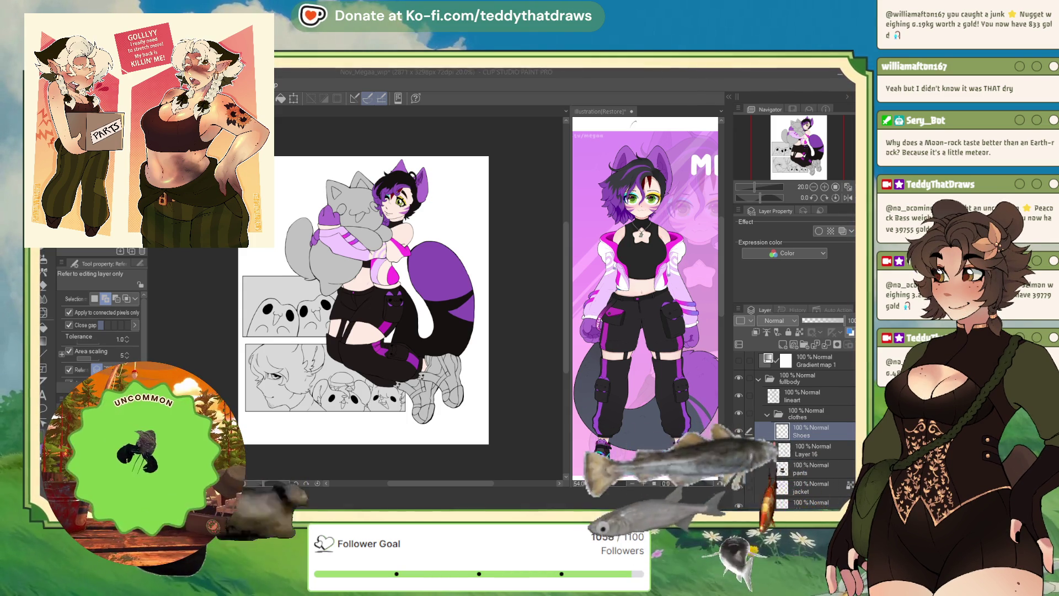
# - Select both boot toe tips and fill them purple
pyautogui.click(633, 123)
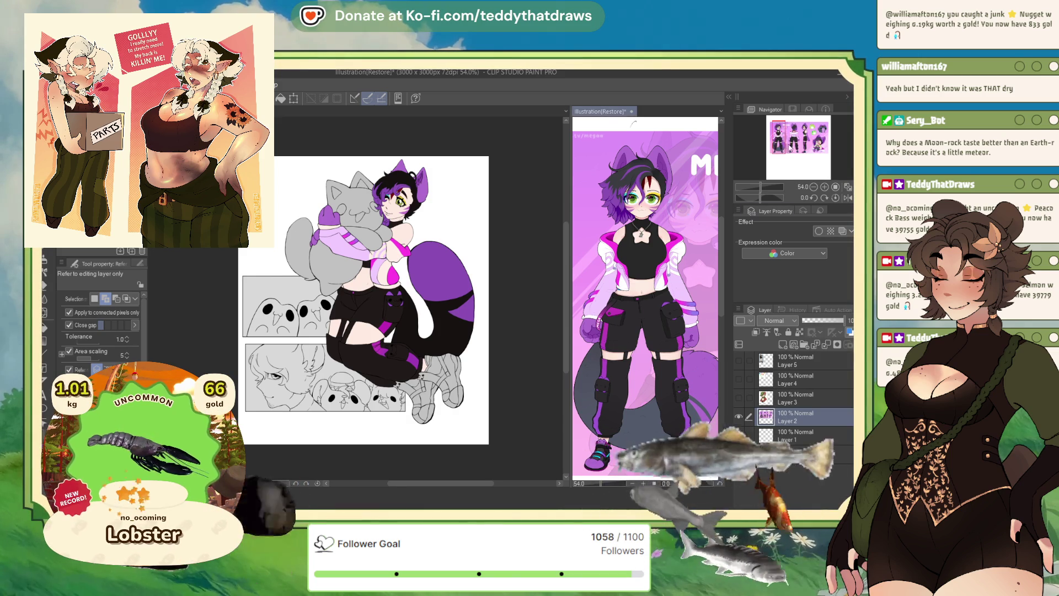
pyautogui.moveTo(782, 168); pyautogui.dragTo(780, 153)
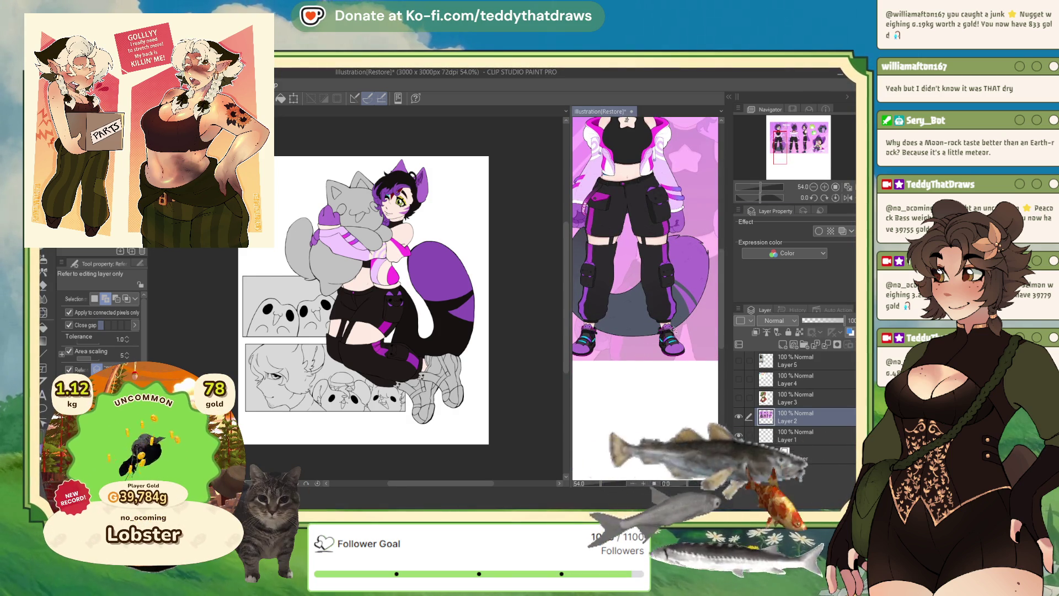
pyautogui.click(448, 408)
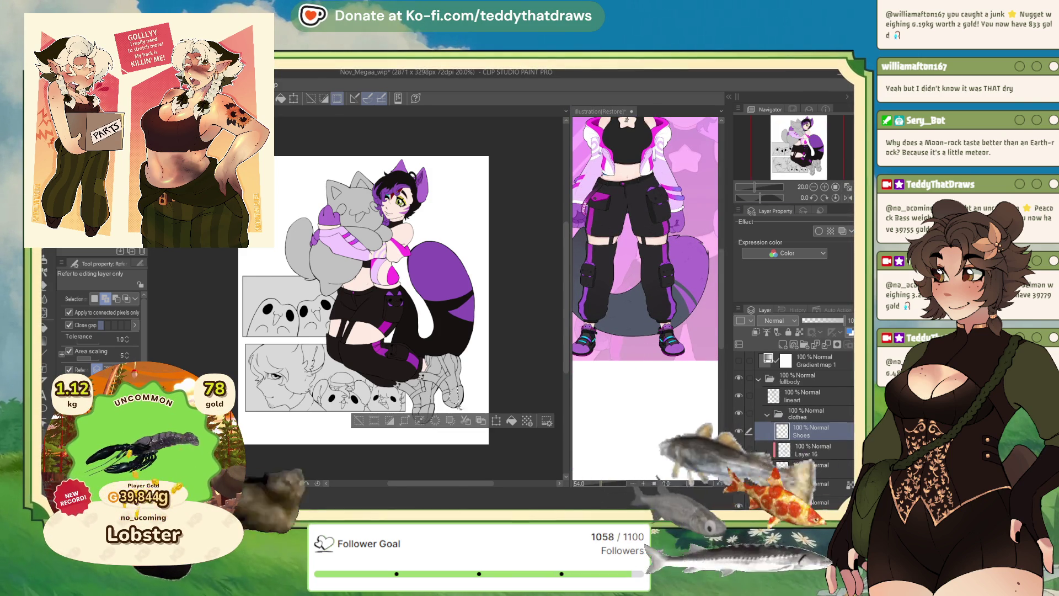
pyautogui.scroll(1, 466, 418)
pyautogui.click(454, 400)
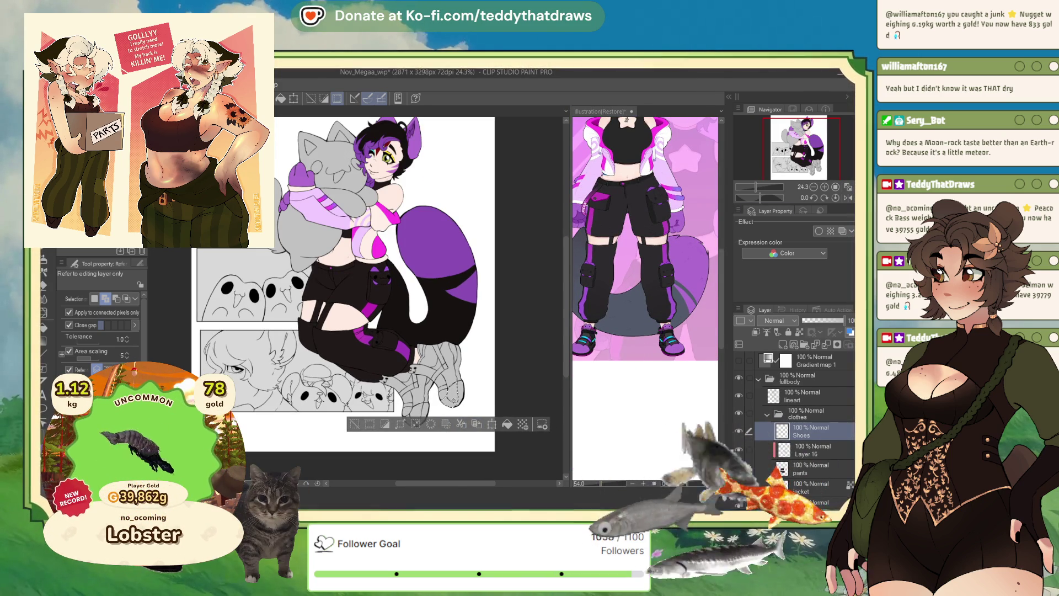
pyautogui.scroll(2, 454, 401)
pyautogui.scroll(-2, 447, 403)
pyautogui.scroll(3, 436, 404)
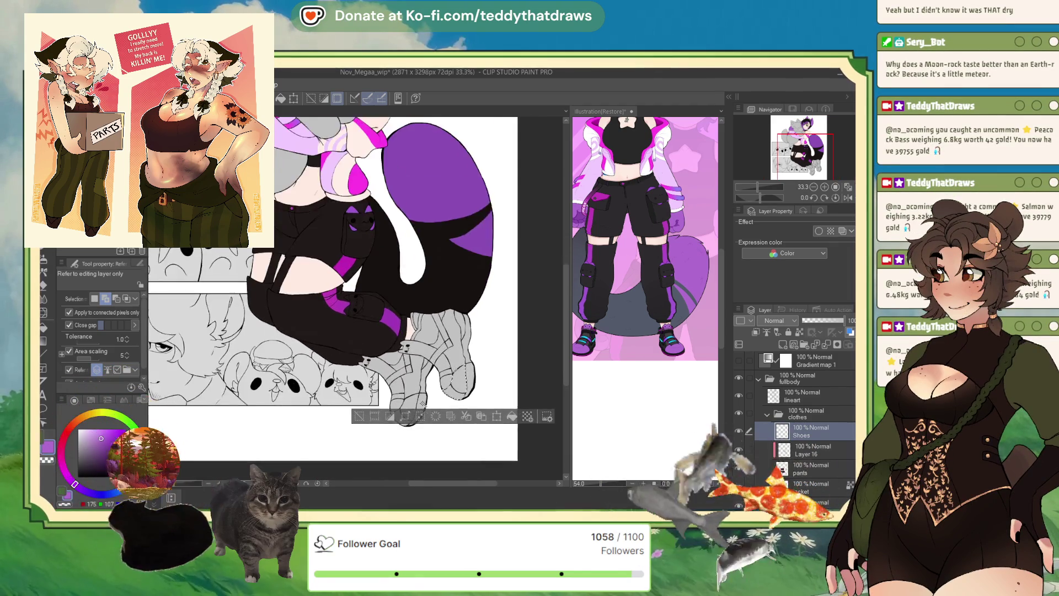
pyautogui.click(406, 398)
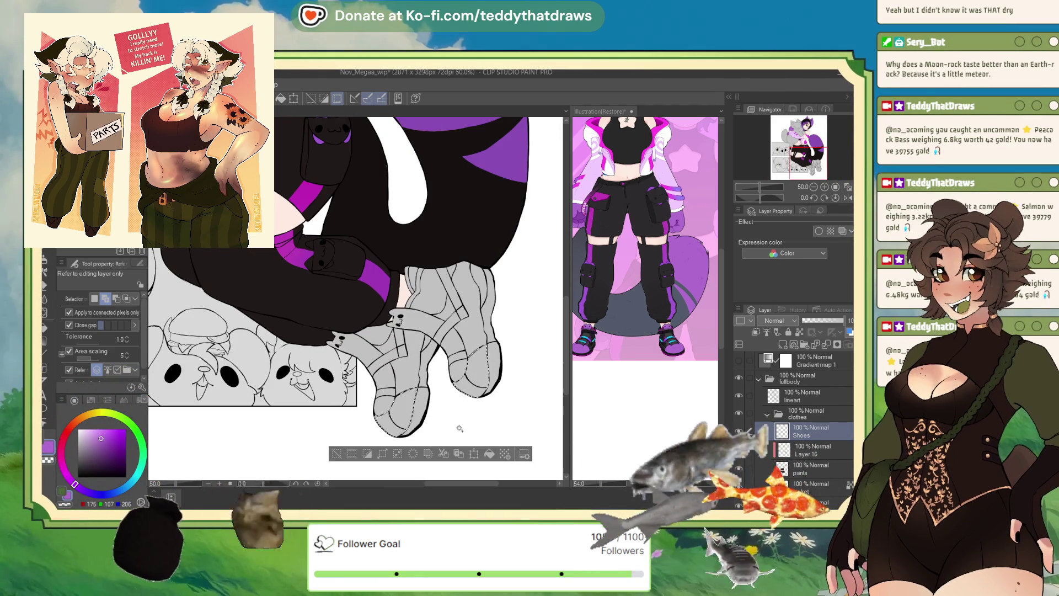
pyautogui.click(473, 452)
# - Select the grey strap segments on both boots and fill them dark brown
pyautogui.hotkey('ctrl', 'd')
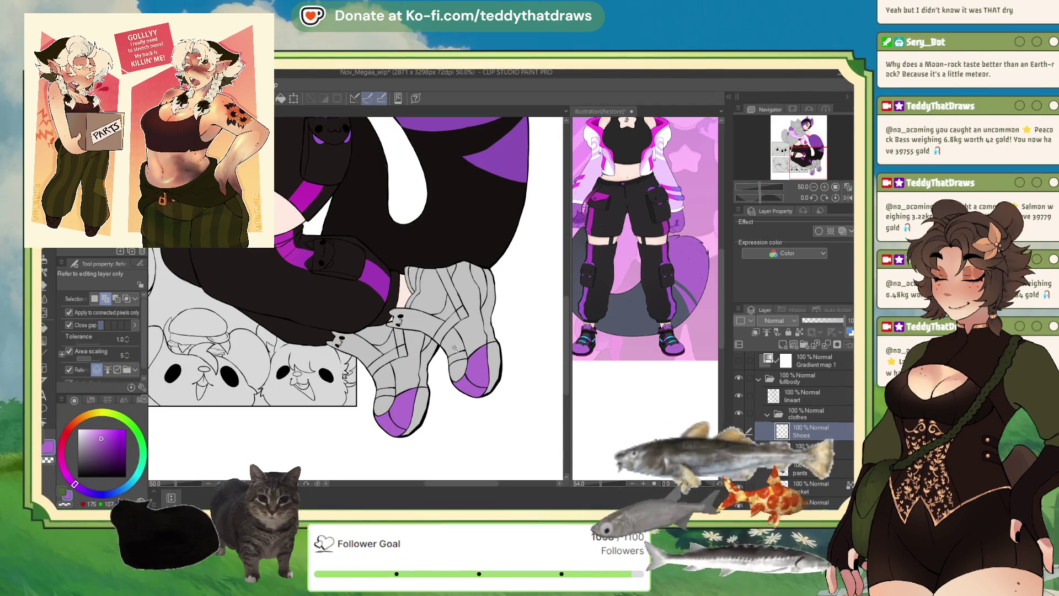
pyautogui.click(457, 346)
pyautogui.click(455, 383)
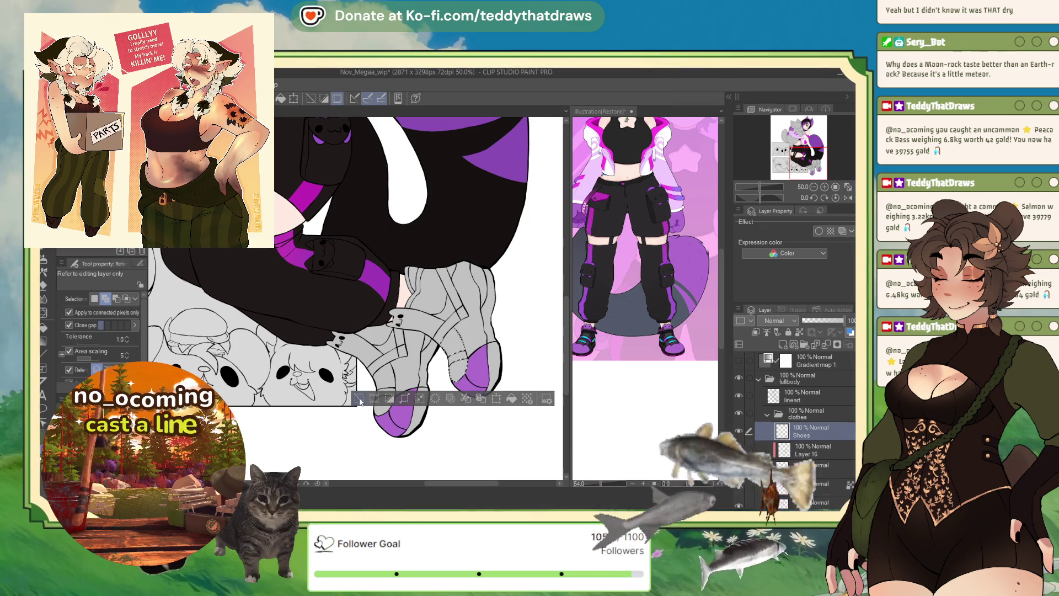
pyautogui.click(456, 368)
pyautogui.click(380, 413)
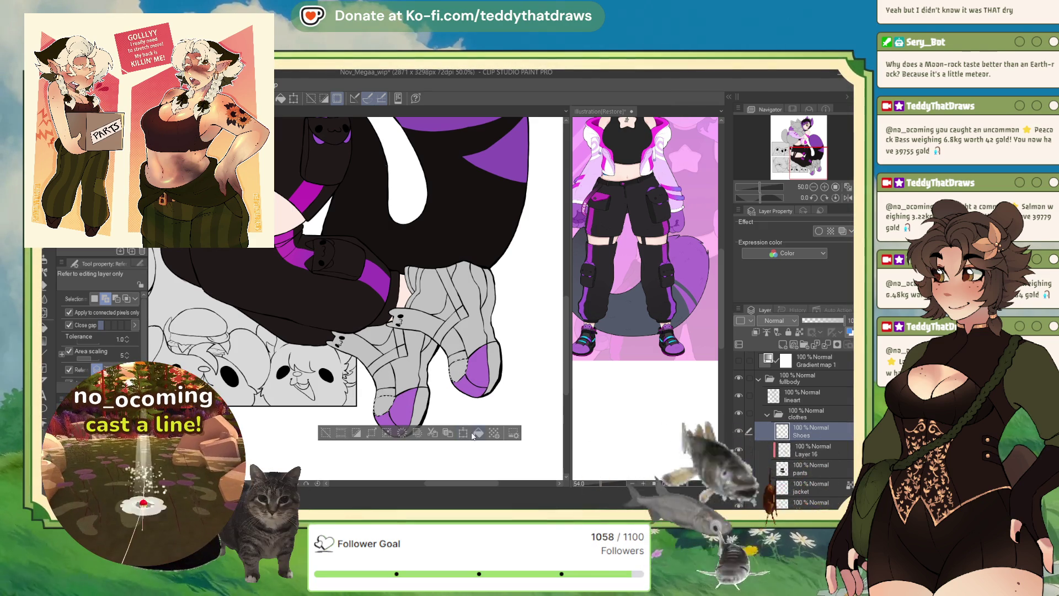
pyautogui.hotkey('ctrl', 'd')
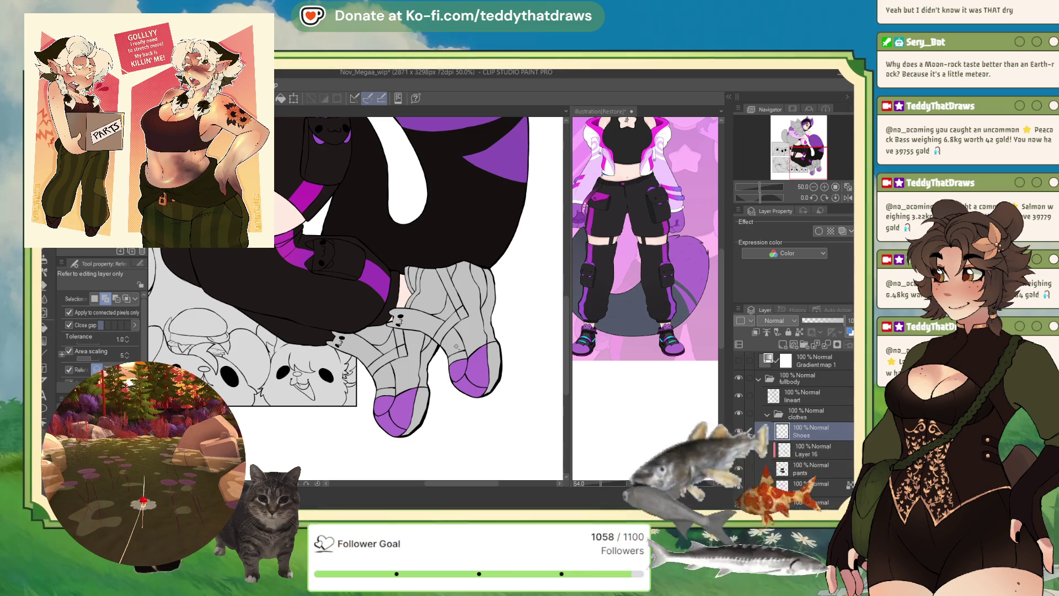
pyautogui.click(460, 351)
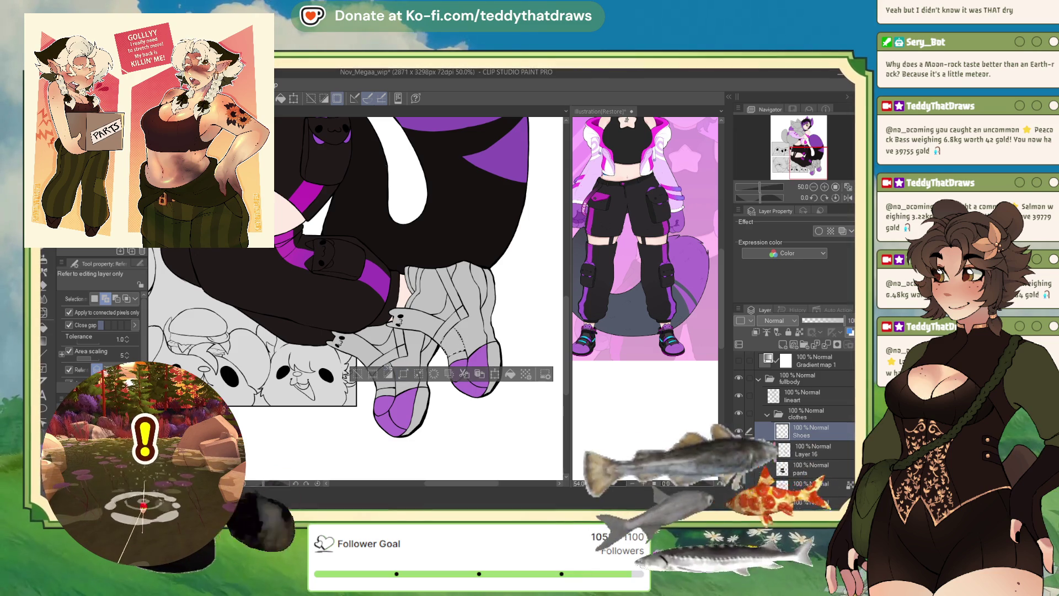
pyautogui.click(389, 384)
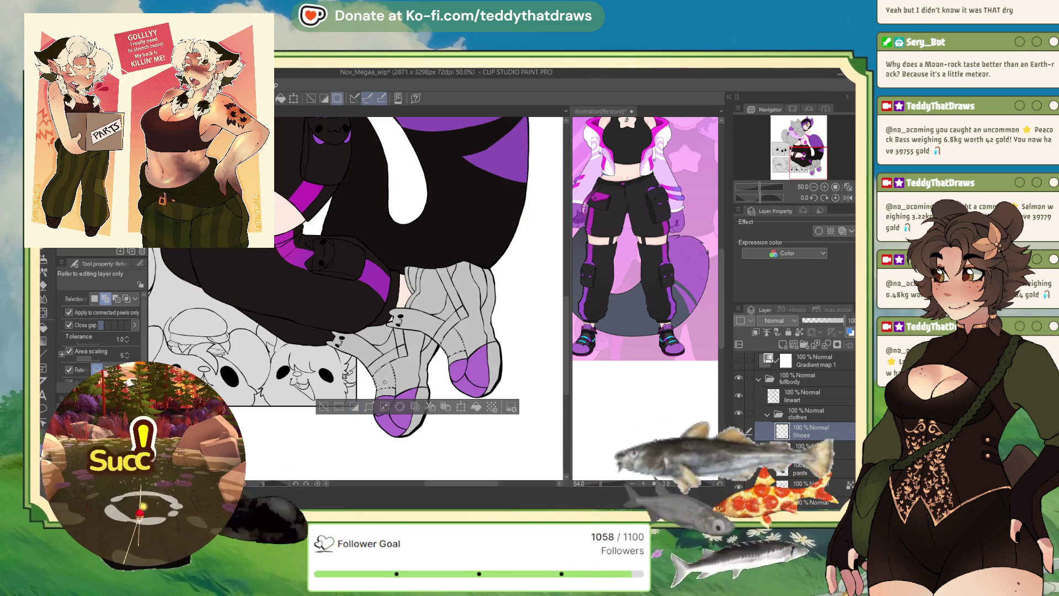
pyautogui.click(370, 358)
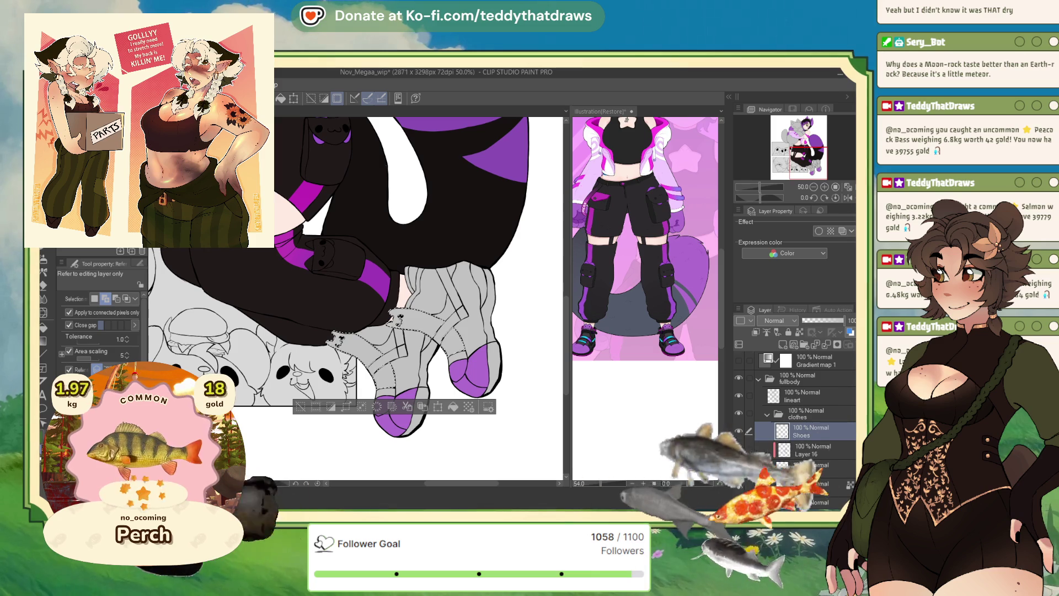
pyautogui.click(384, 383)
# - Select both boots' grey stripe areas and fill them with a darker brown
pyautogui.click(300, 406)
pyautogui.press('p')
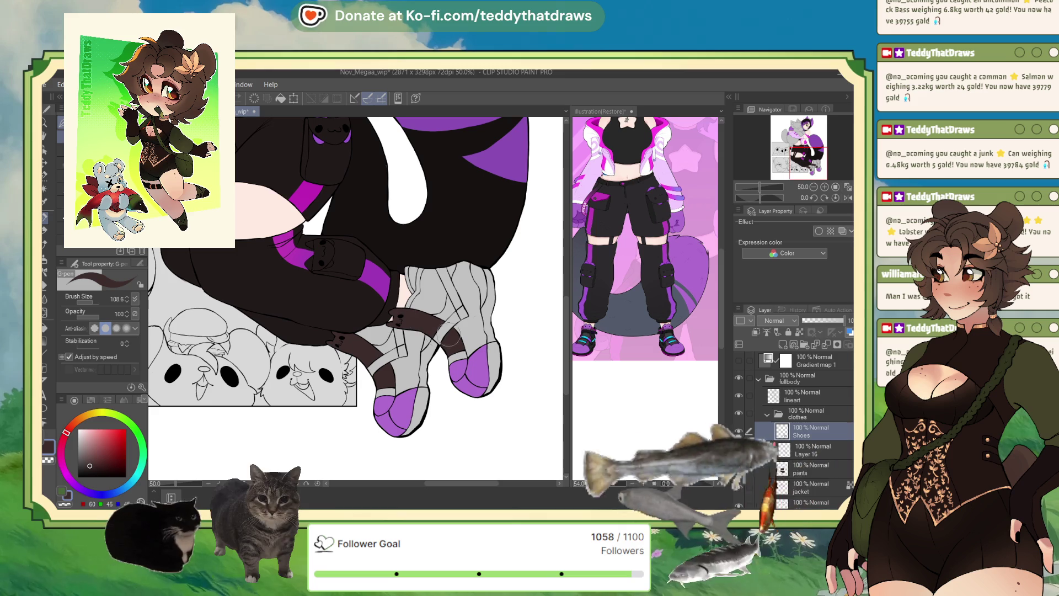
pyautogui.click(43, 189)
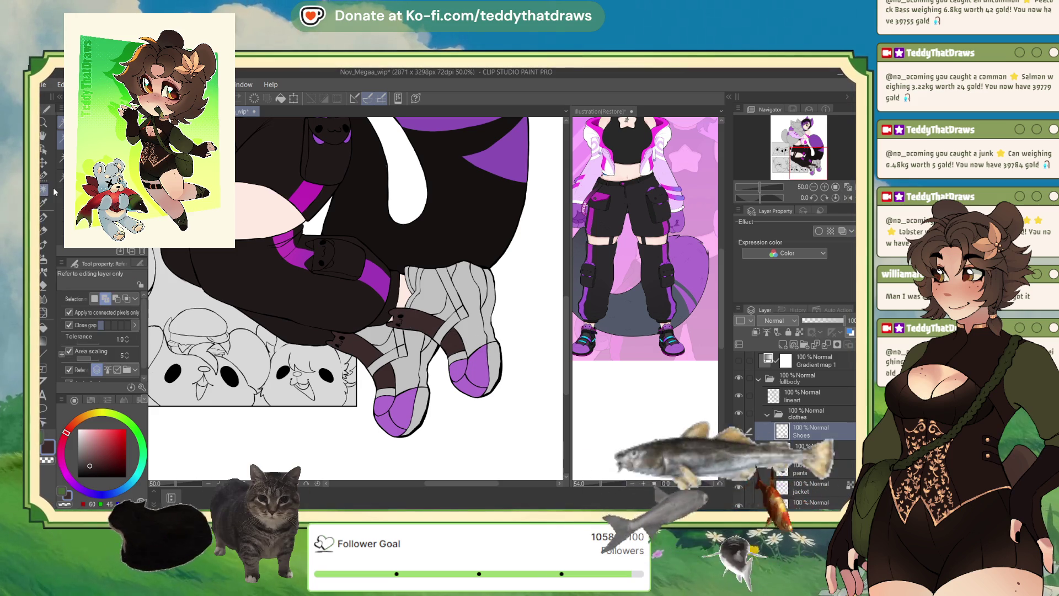
pyautogui.click(460, 309)
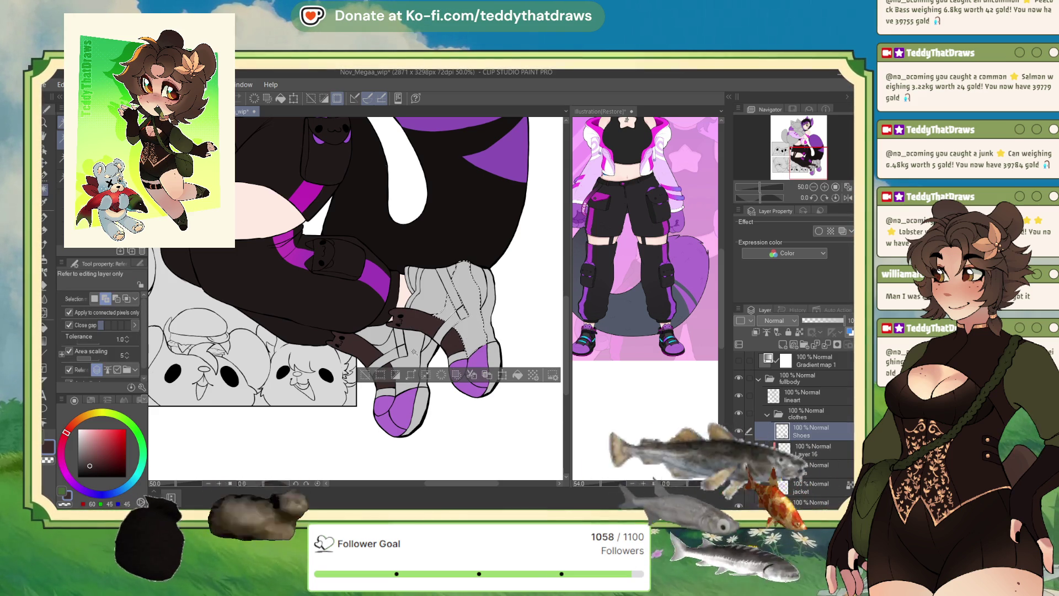
pyautogui.click(413, 351)
pyautogui.click(90, 470)
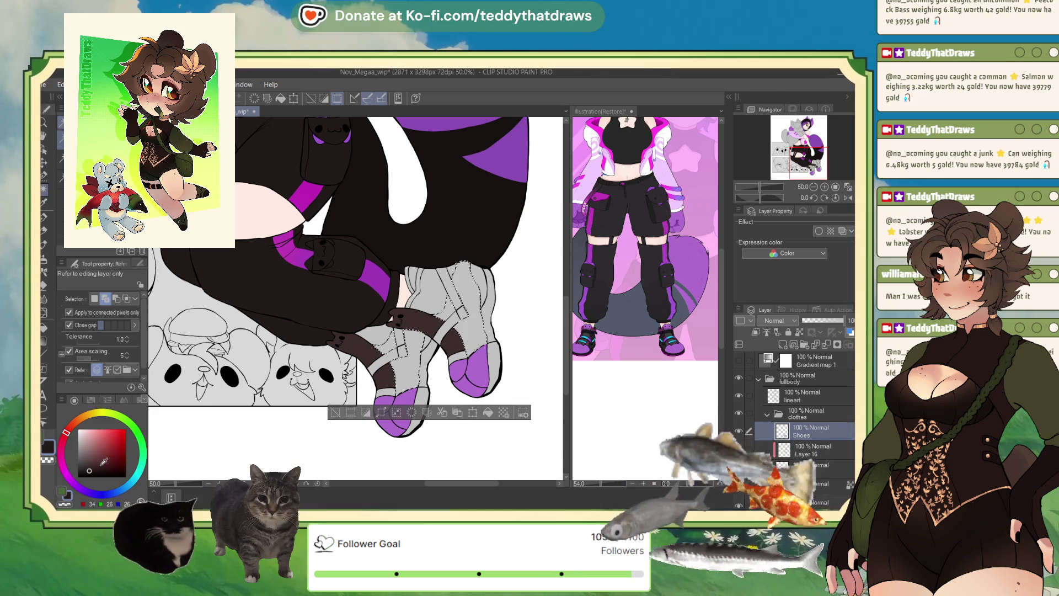
pyautogui.click(487, 412)
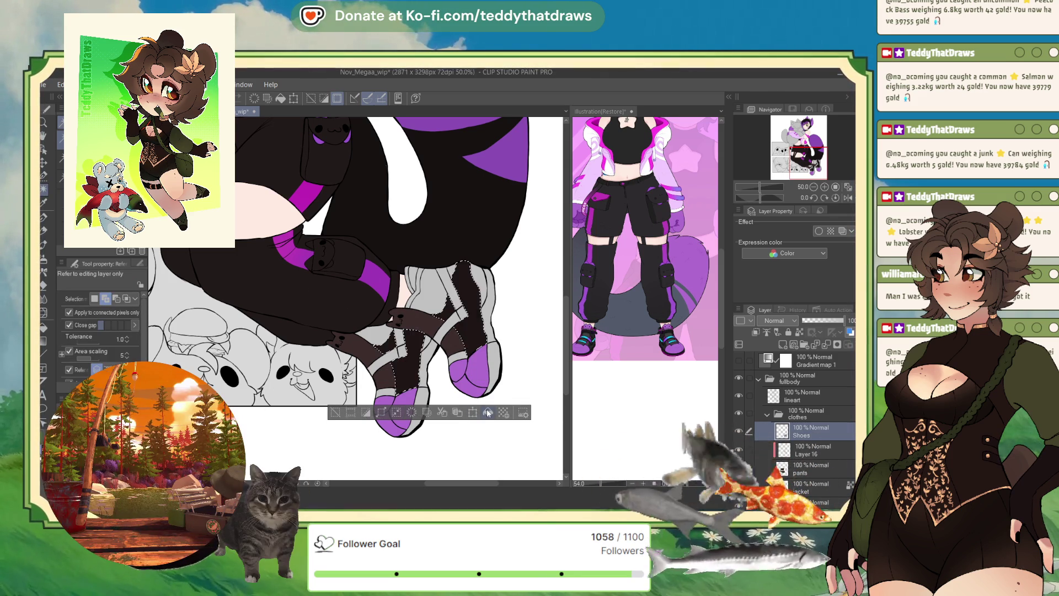
pyautogui.click(335, 412)
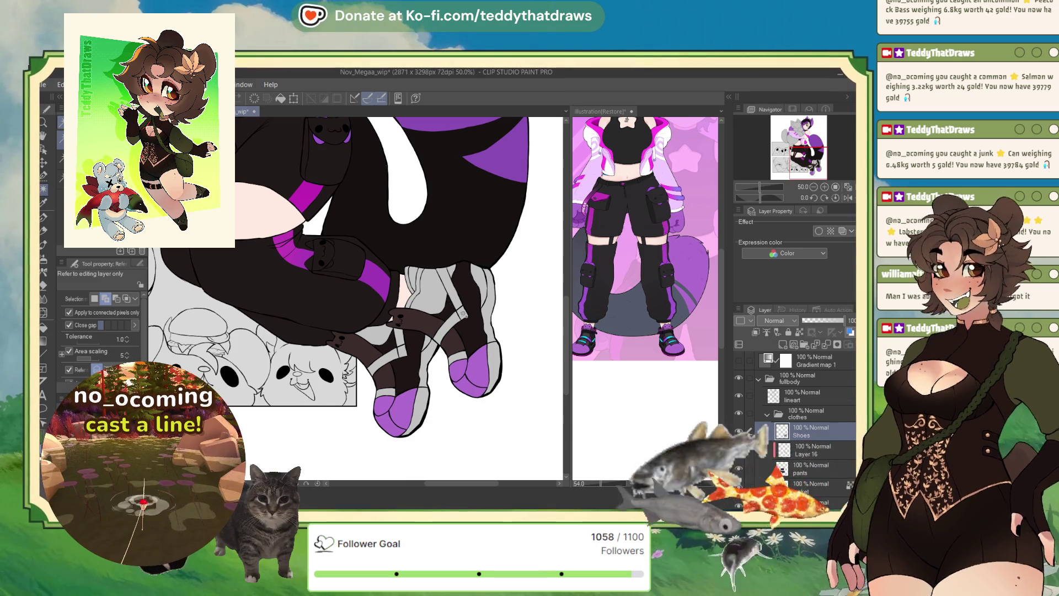
# - Fill the remaining boot gap with the dark strap colour using Alt+Delete
pyautogui.click(485, 330)
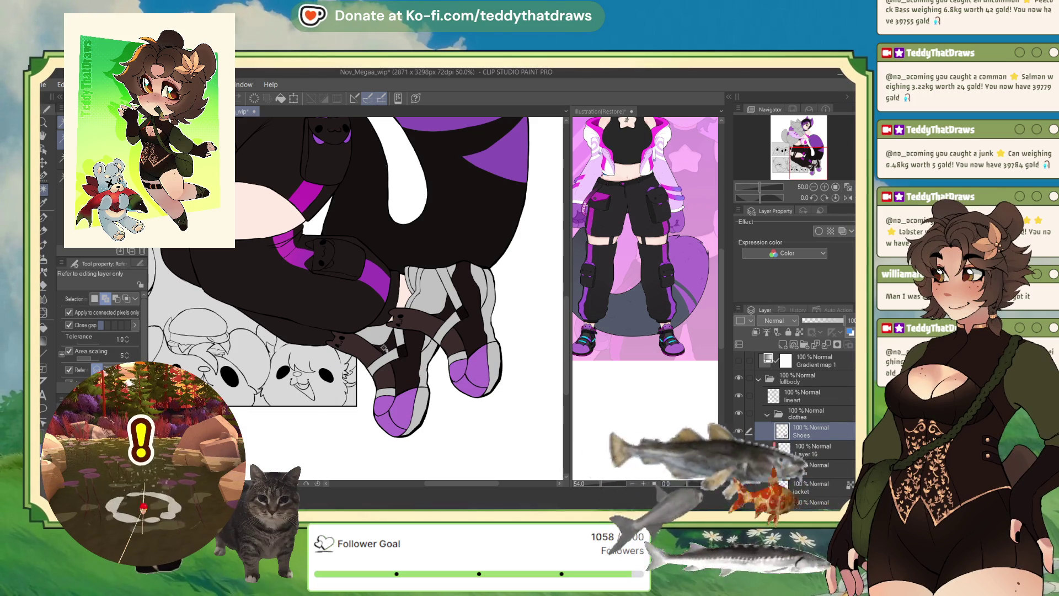
pyautogui.click(386, 348)
pyautogui.hotkey('alt', 'Delete')
pyautogui.hotkey('ctrl', 'd')
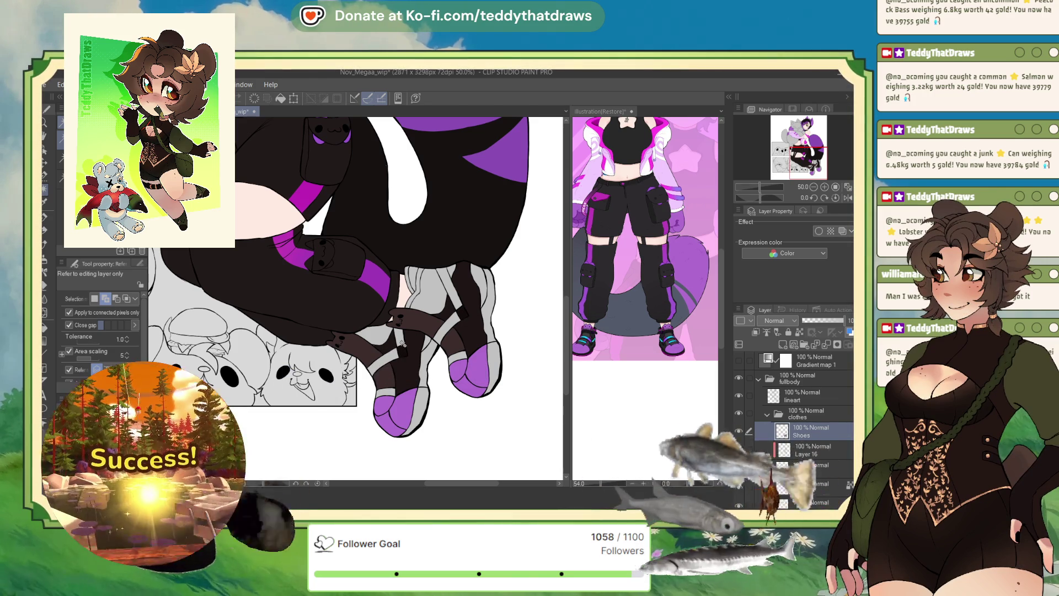
pyautogui.scroll(2, 476, 364)
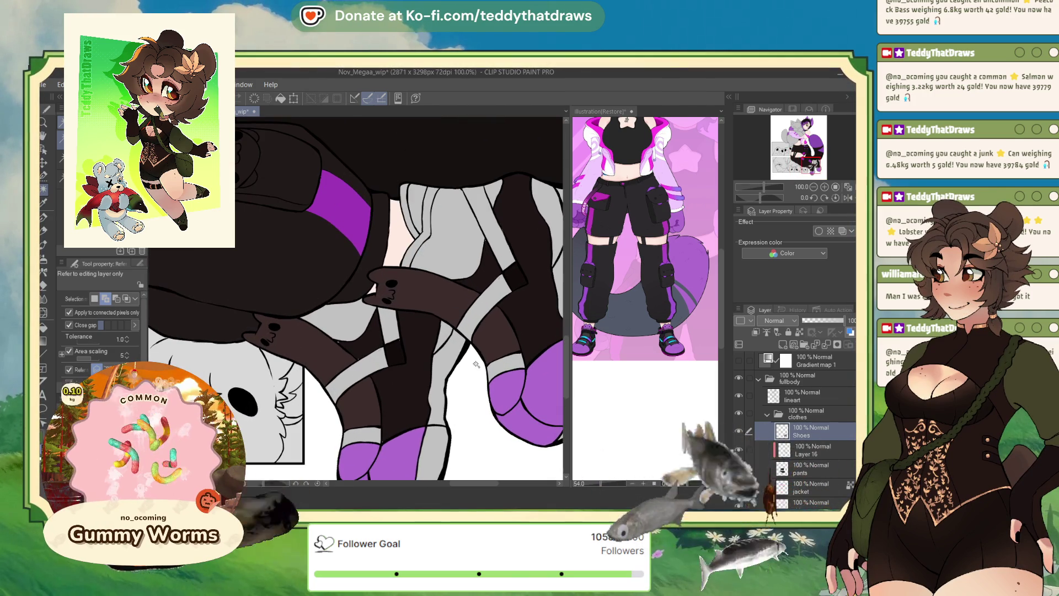
pyautogui.press('p')
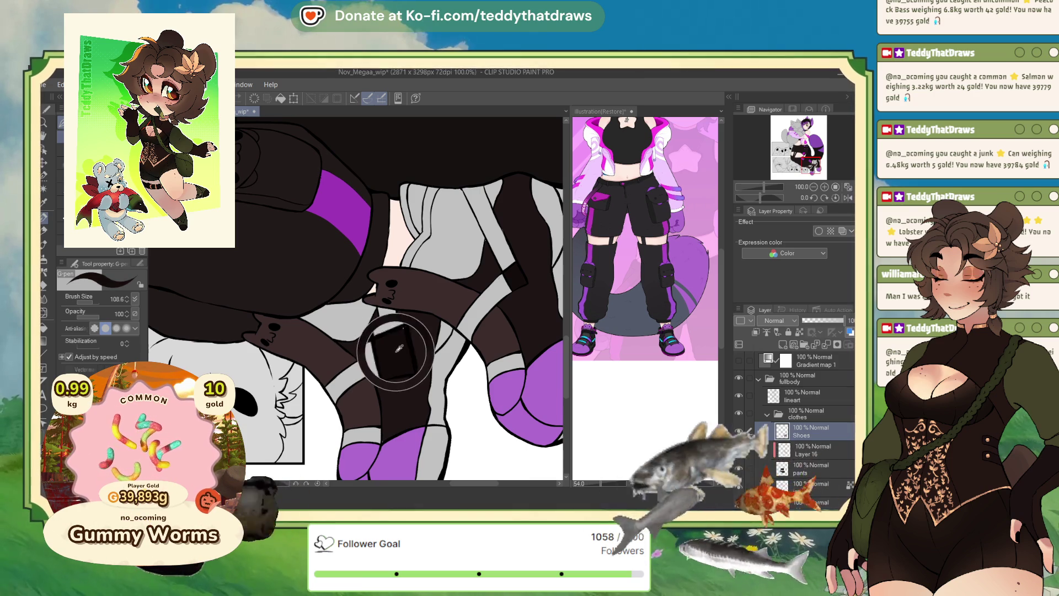
pyautogui.scroll(-1, 400, 342)
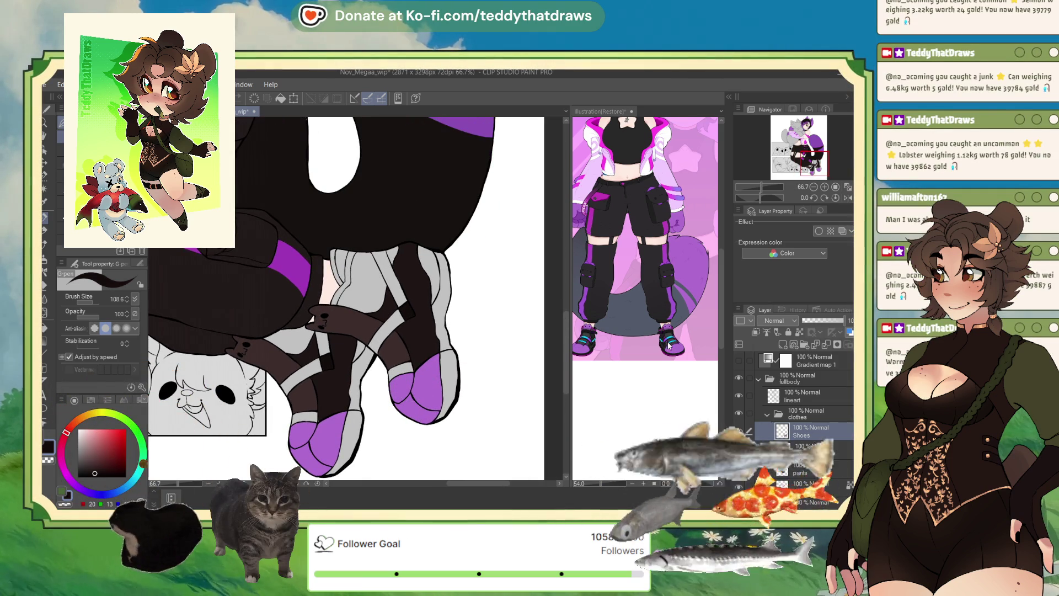
# - Zoom into the reference sneaker and sample the cyan from its strap
pyautogui.click(601, 111)
pyautogui.scroll(2, 671, 340)
pyautogui.scroll(3, 672, 338)
pyautogui.keyDown('alt'); pyautogui.click(676, 333); pyautogui.keyUp('alt')
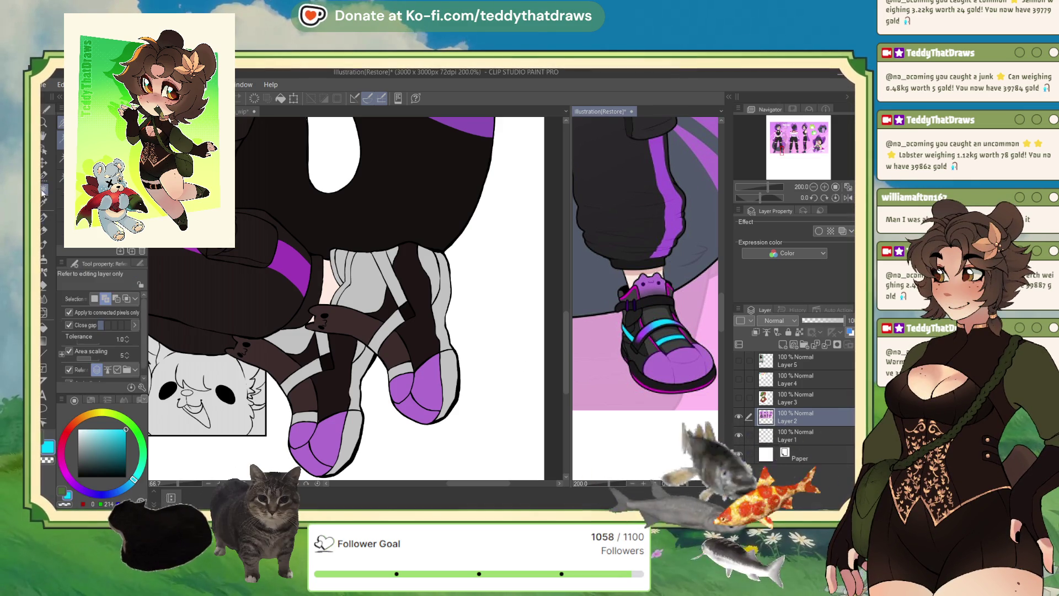
# - Try cyan on a boot strap, then refill the strap area with sampled dark brown
pyautogui.press('g')
pyautogui.click(390, 334)
pyautogui.click(387, 331)
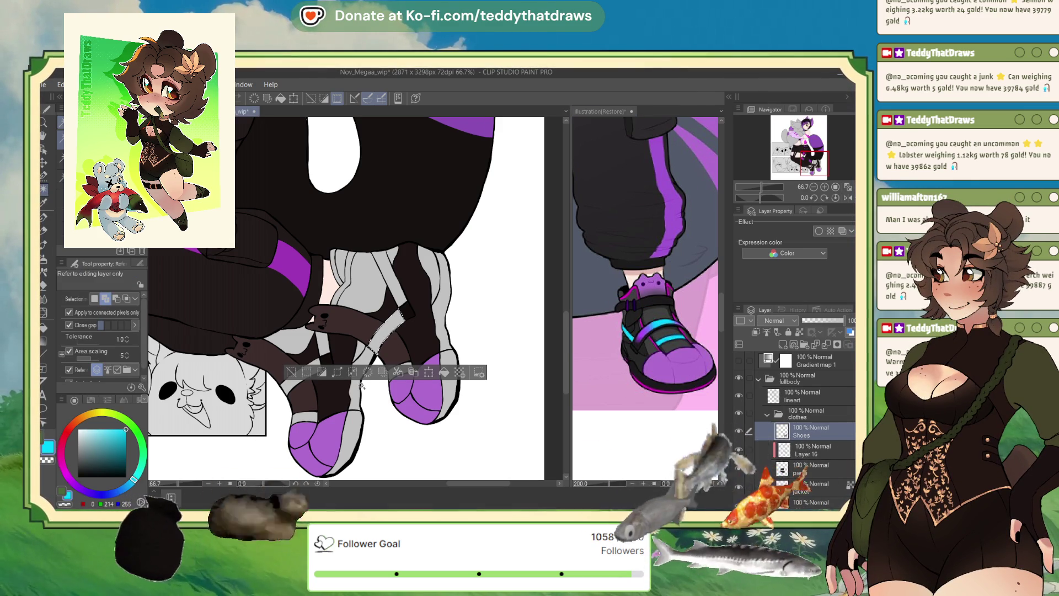
pyautogui.click(384, 328)
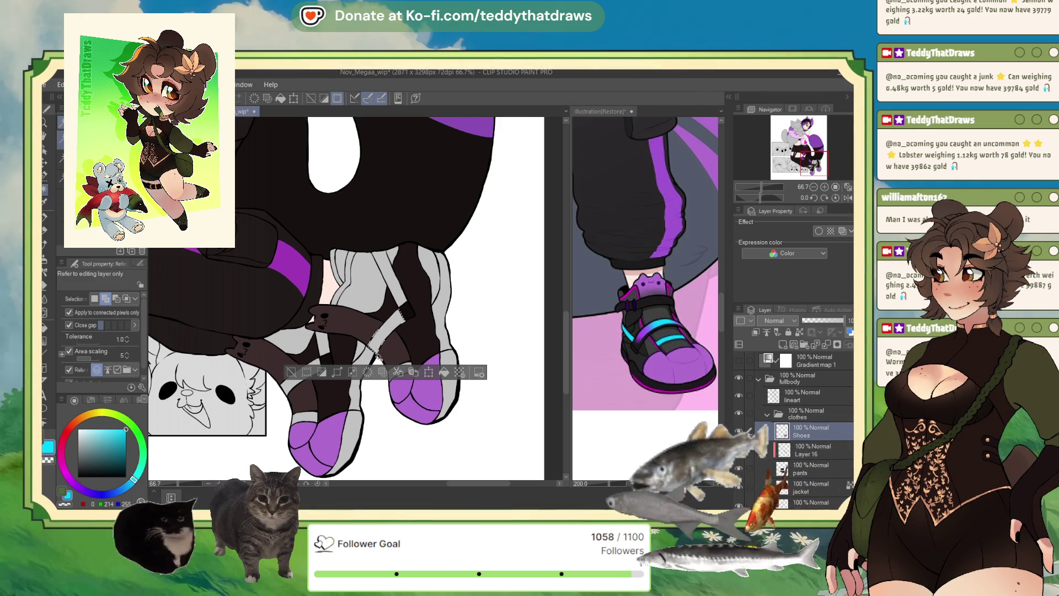
pyautogui.keyDown('alt'); pyautogui.click(411, 342); pyautogui.keyUp('alt')
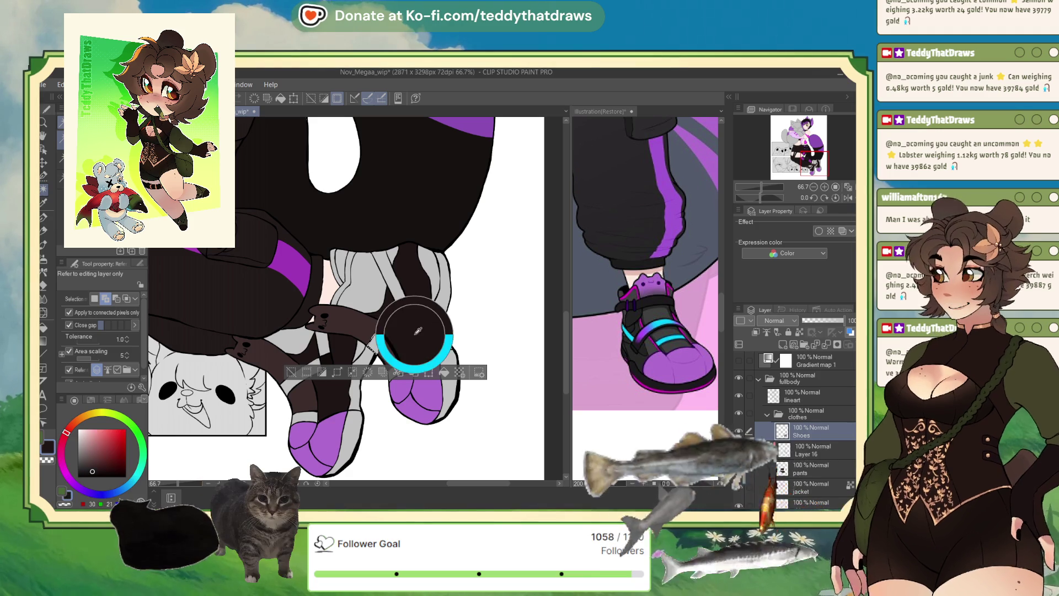
pyautogui.click(440, 375)
# - Select and fill the thin diagonal upper strap and the lower strap dark brown
pyautogui.moveTo(387, 309); pyautogui.dragTo(402, 302)
pyautogui.click(447, 325)
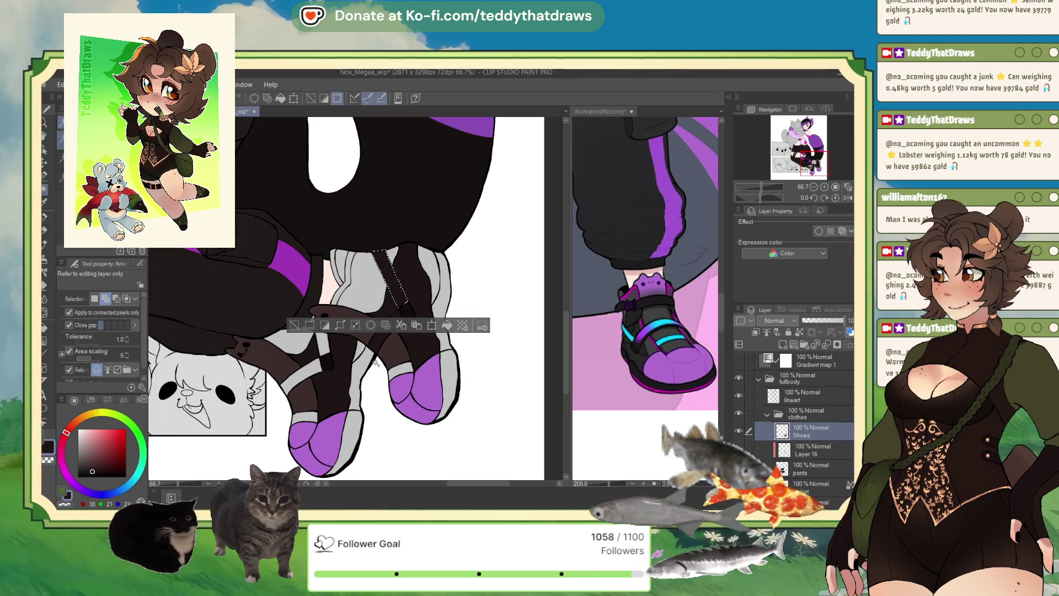
pyautogui.click(294, 325)
pyautogui.moveTo(317, 333); pyautogui.dragTo(284, 388)
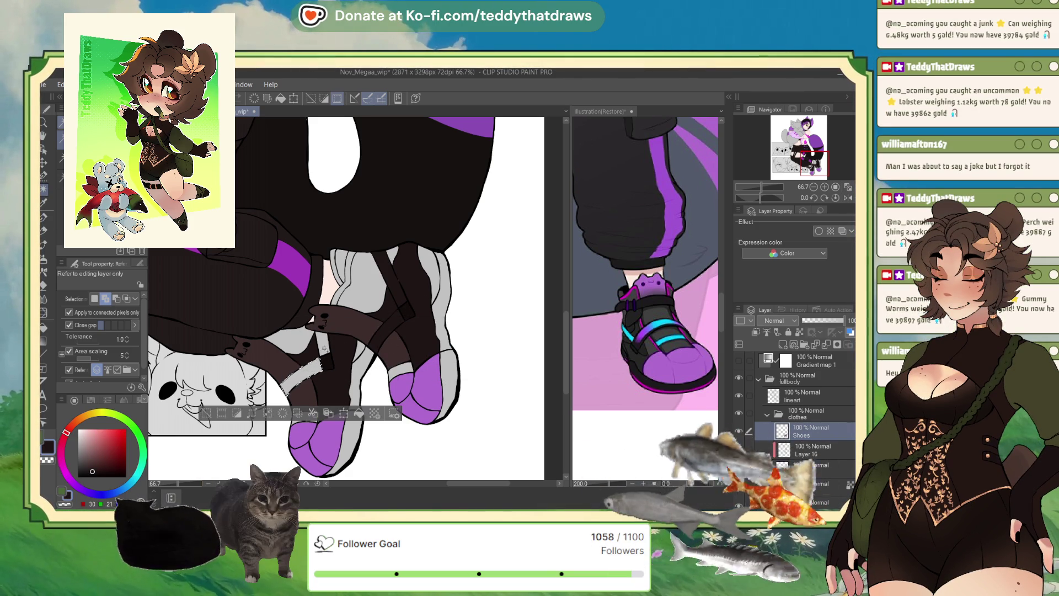
pyautogui.click(363, 414)
pyautogui.click(281, 405)
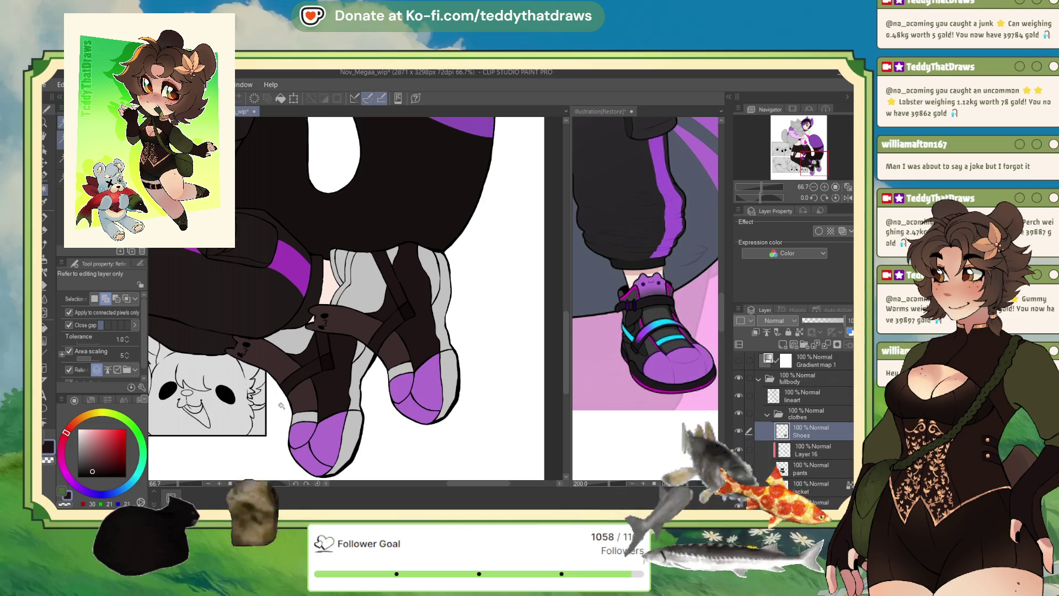
pyautogui.scroll(2, 373, 380)
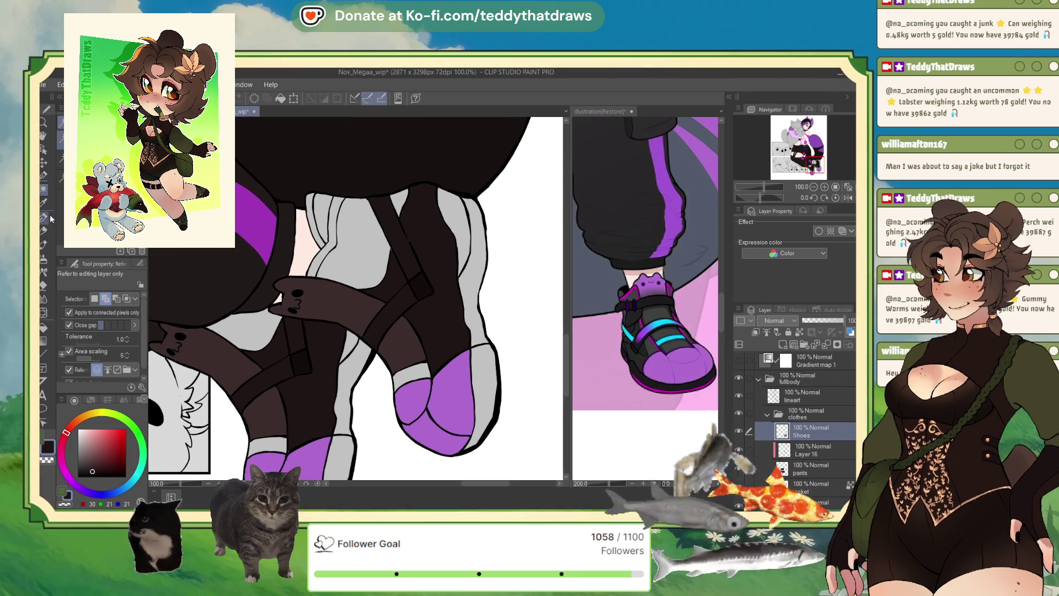
pyautogui.press('p')
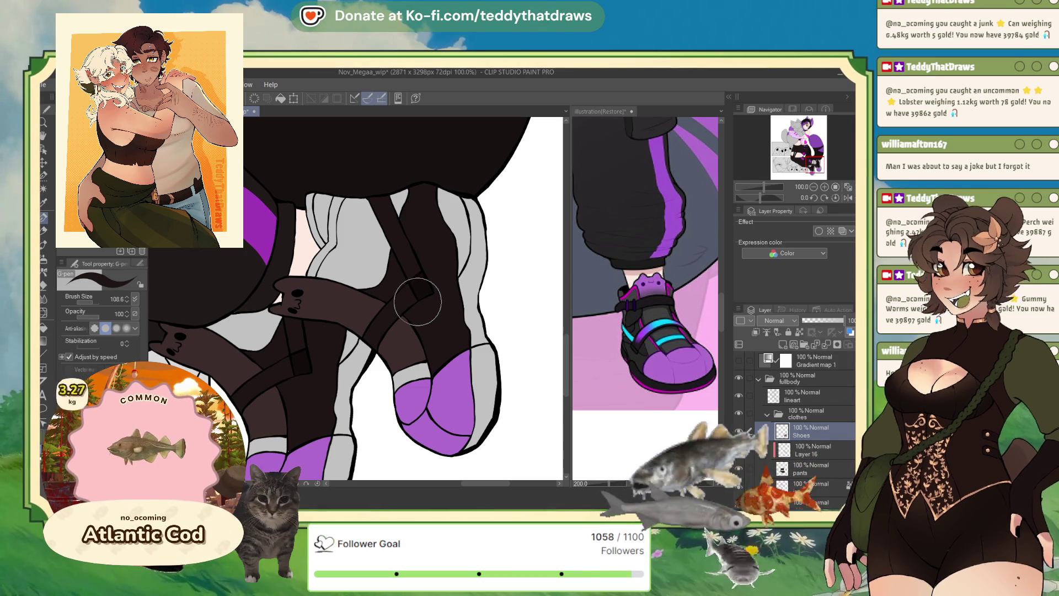
pyautogui.scroll(1, 417, 301)
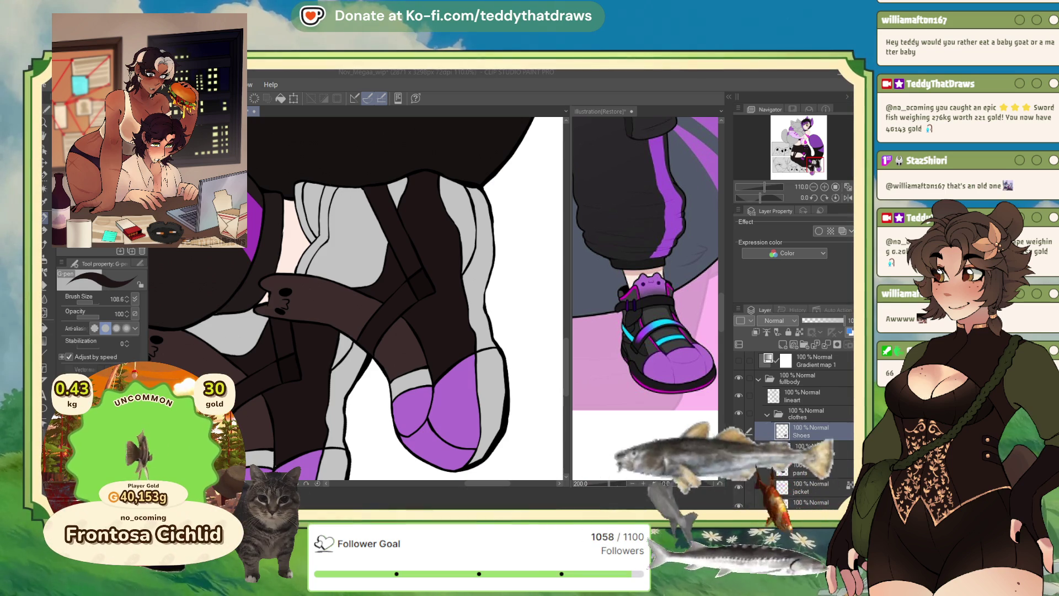
# - Fill the light grey areas and strip of the left shoe with the dark colour
pyautogui.scroll(-3, 359, 298)
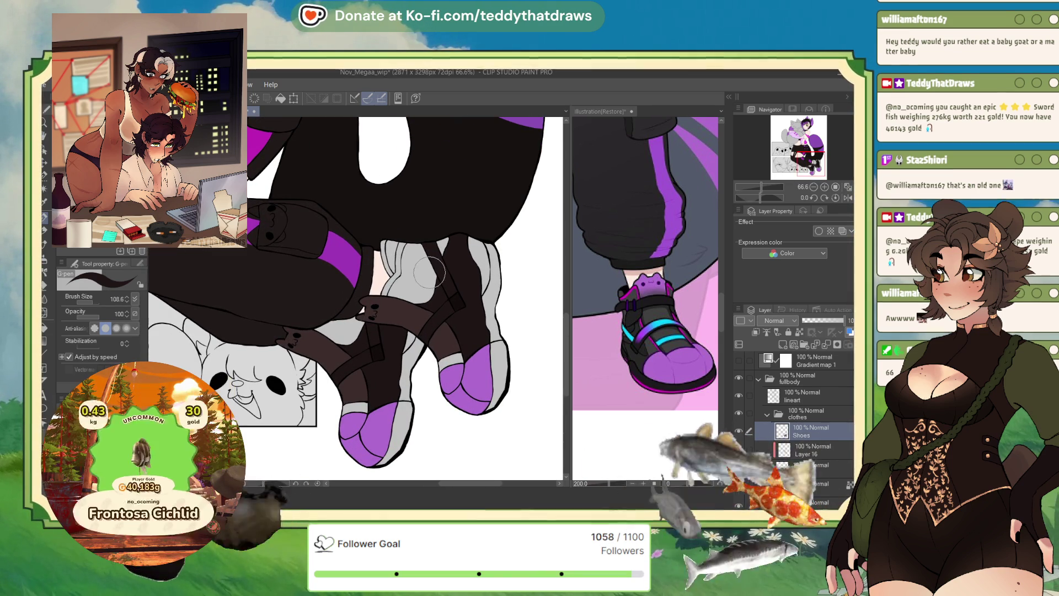
pyautogui.scroll(1, 345, 238)
pyautogui.press('g')
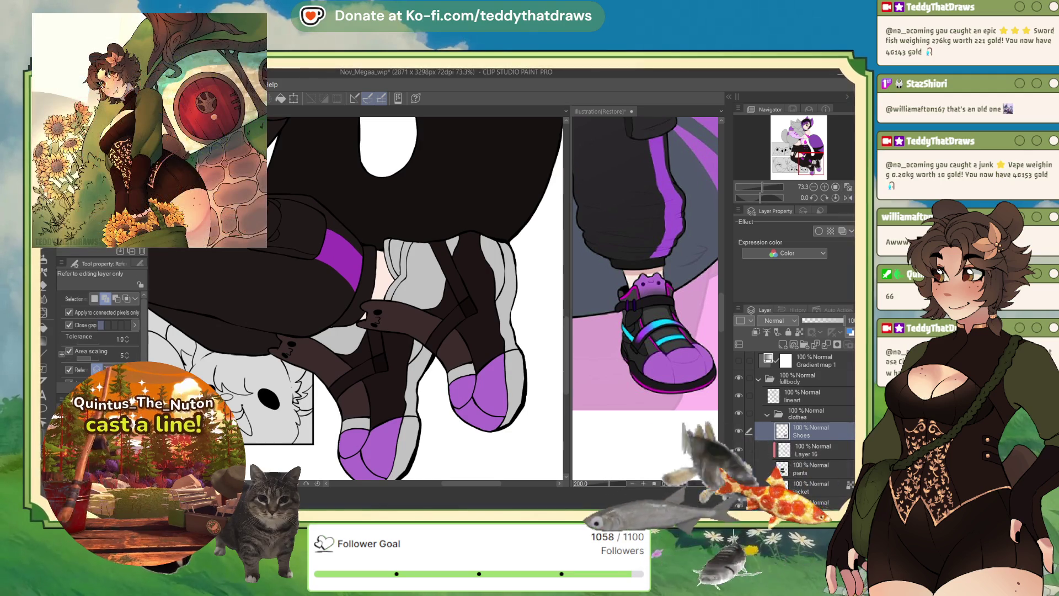
pyautogui.click(423, 300)
pyautogui.click(349, 344)
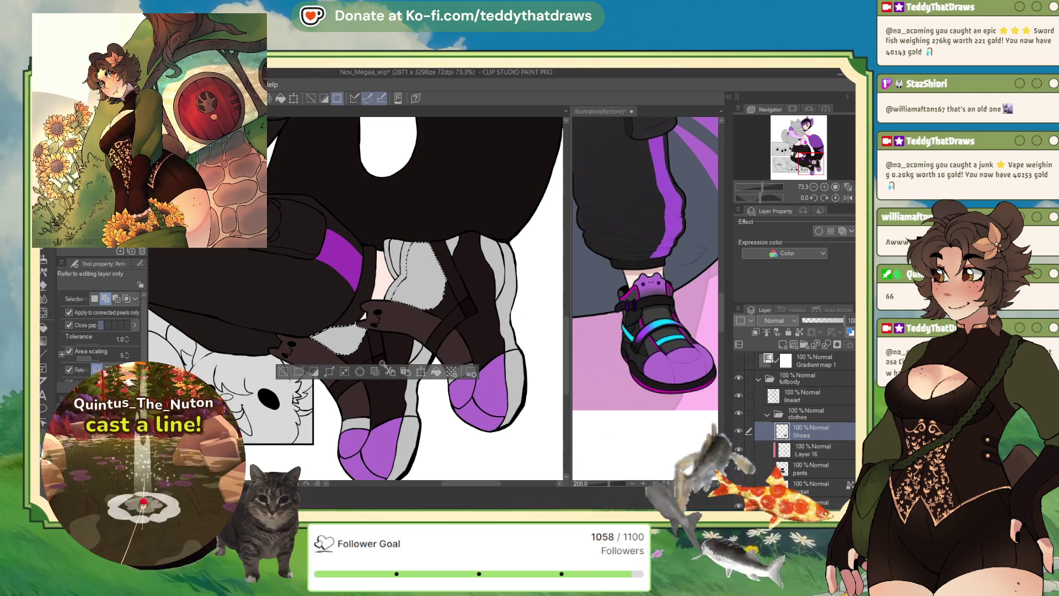
pyautogui.click(437, 372)
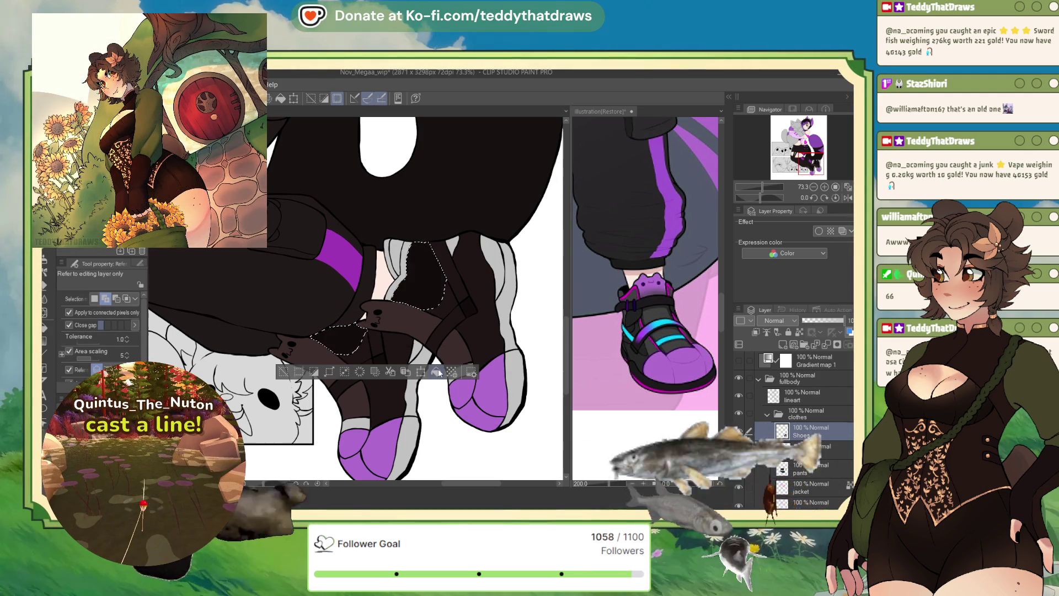
pyautogui.click(315, 371)
pyautogui.click(403, 270)
pyautogui.click(400, 270)
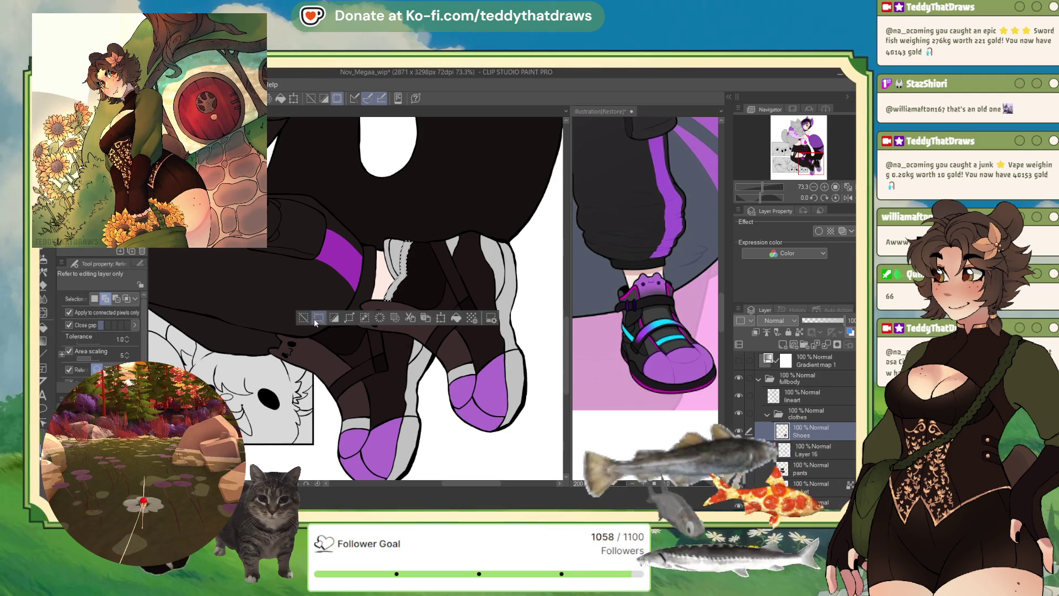
pyautogui.click(398, 258)
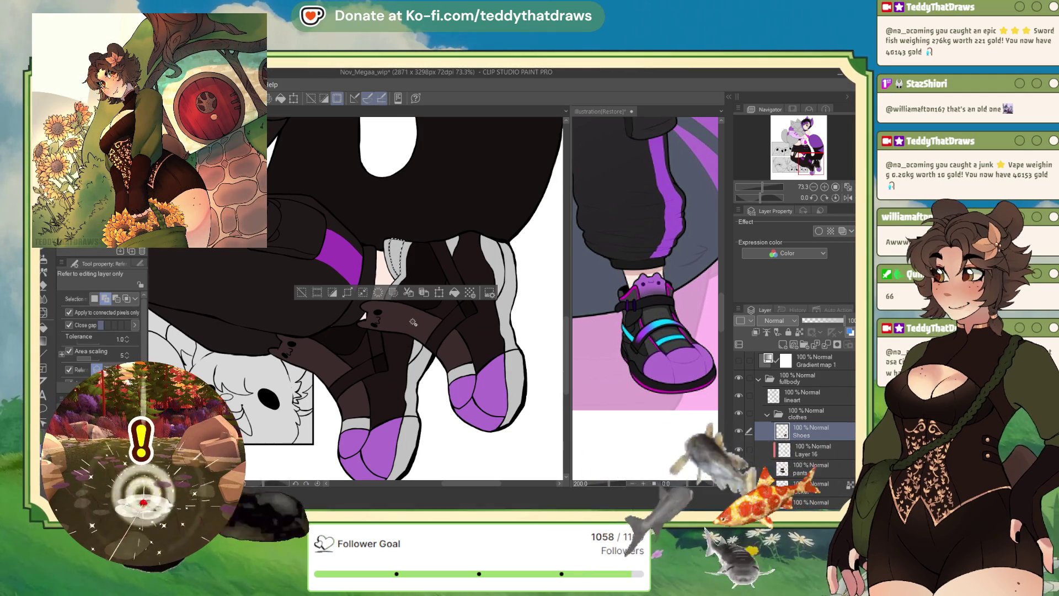
pyautogui.click(454, 293)
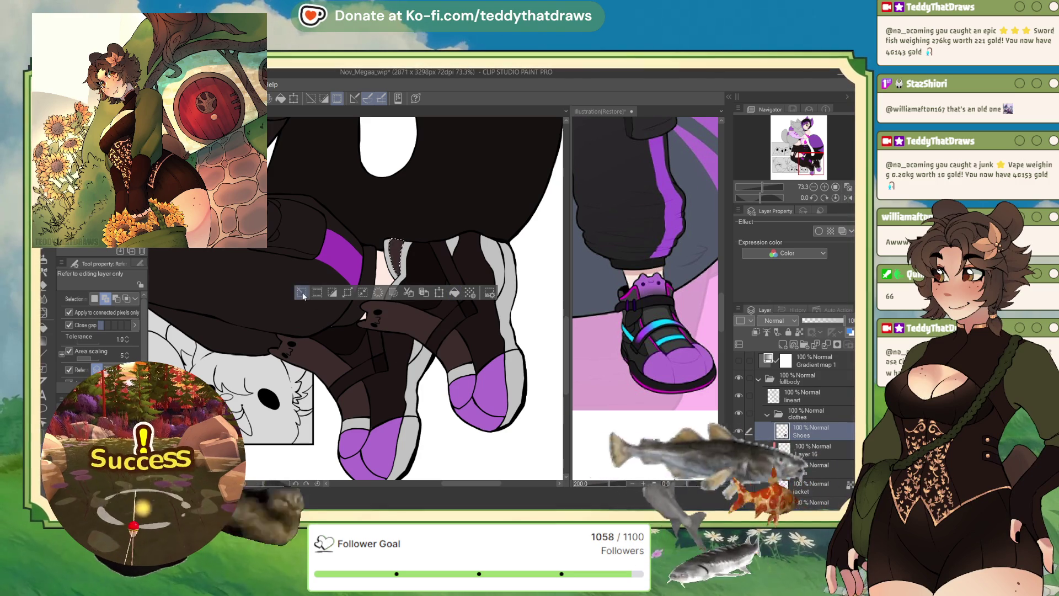
pyautogui.click(408, 251)
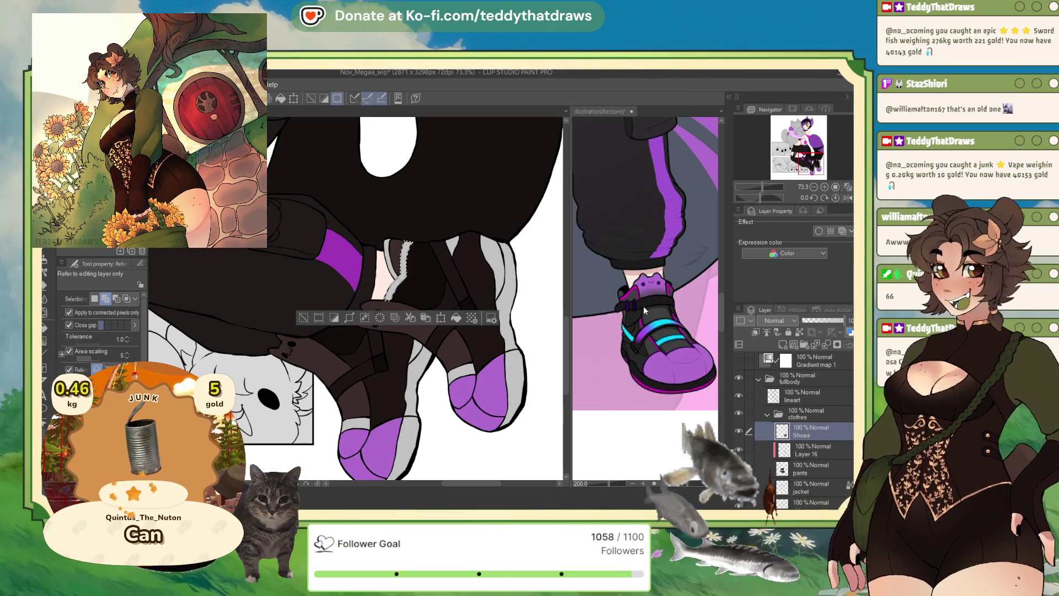
# - Pan the reference view to show the purple sneaker with cyan straps
pyautogui.click(643, 306)
pyautogui.click(778, 146)
pyautogui.moveTo(794, 146)
pyautogui.mouseDown()
pyautogui.moveTo(805, 150)
pyautogui.moveTo(793, 159)
pyautogui.mouseUp()
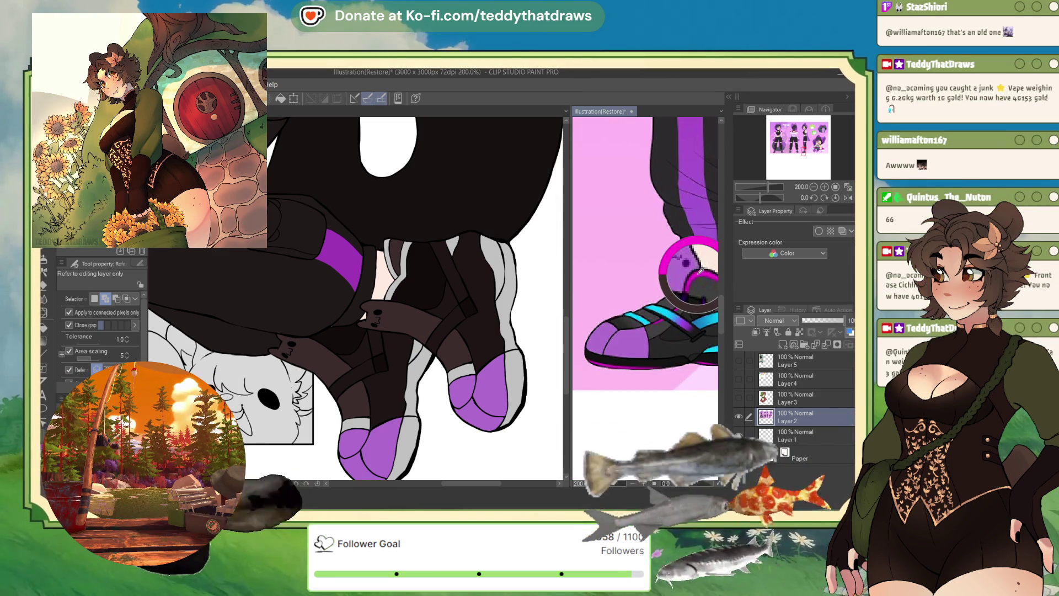
# - Fill the white side stripe of the boot magenta, then compare it with the reference
pyautogui.click(392, 292)
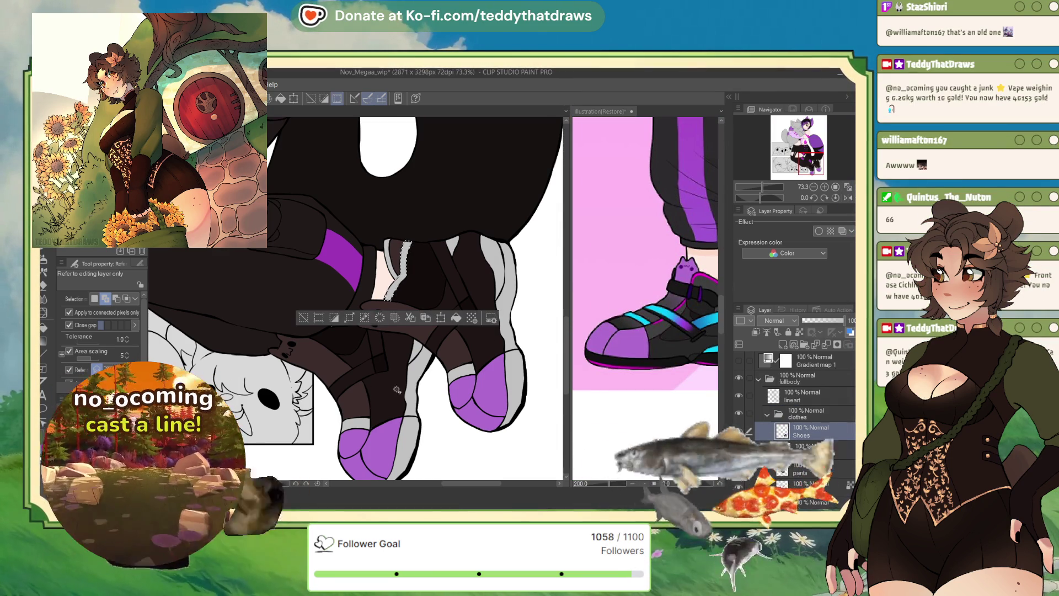
pyautogui.click(458, 319)
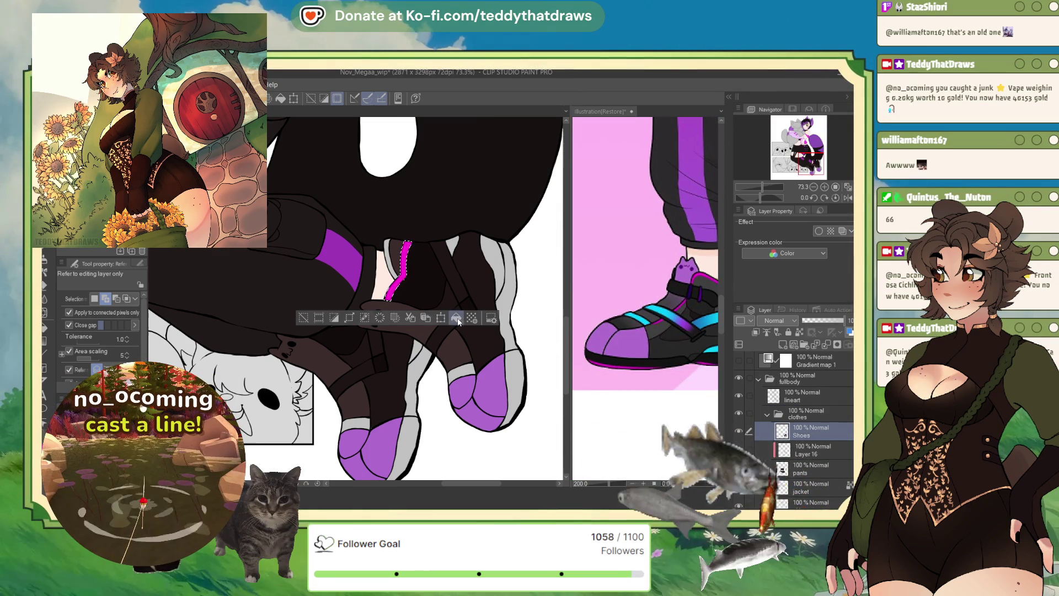
pyautogui.click(315, 323)
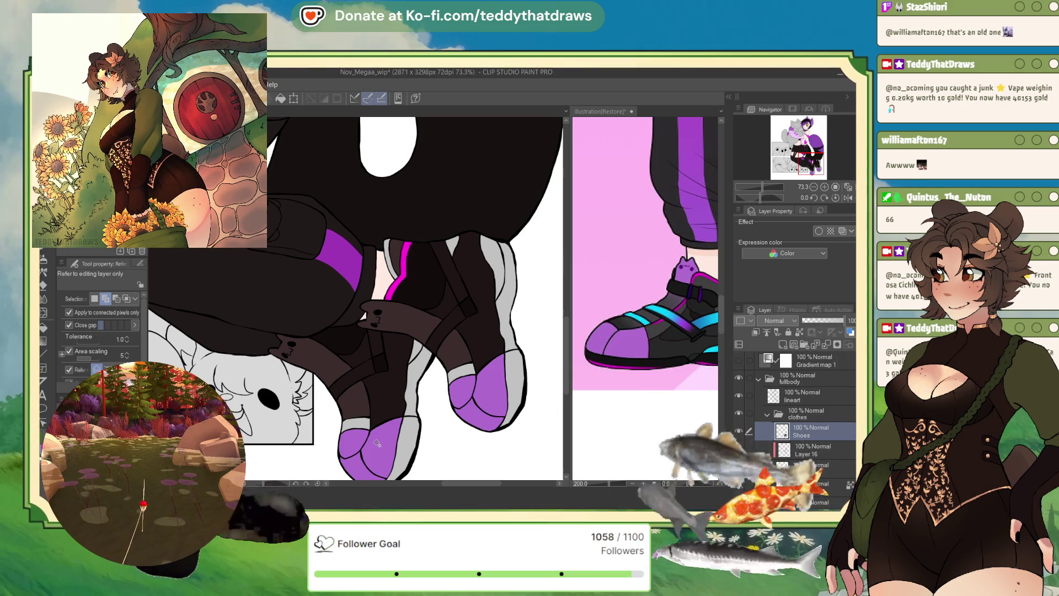
pyautogui.click(678, 310)
pyautogui.scroll(2, 693, 199)
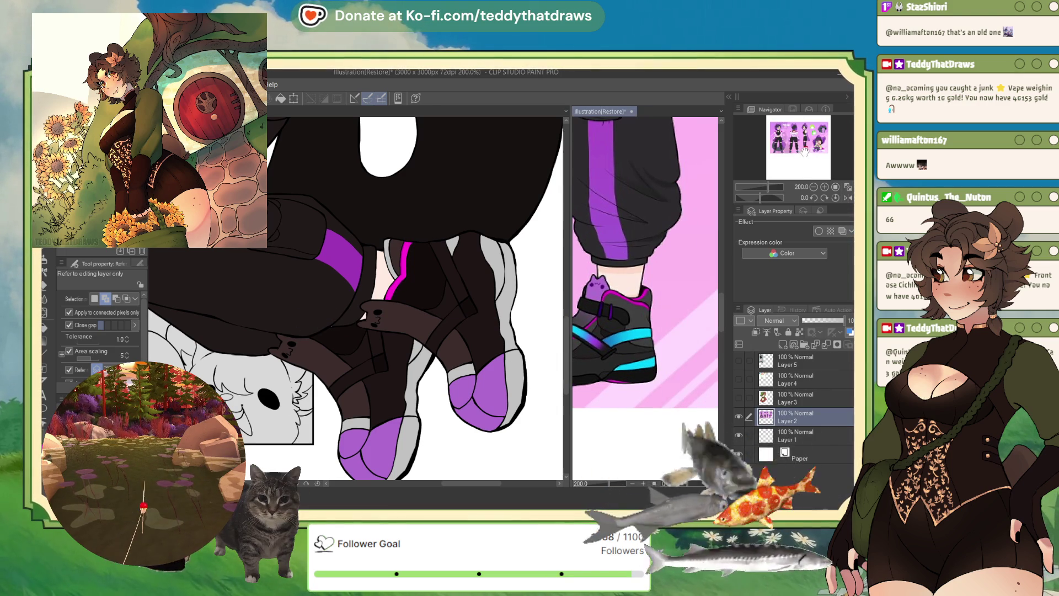
pyautogui.click(383, 259)
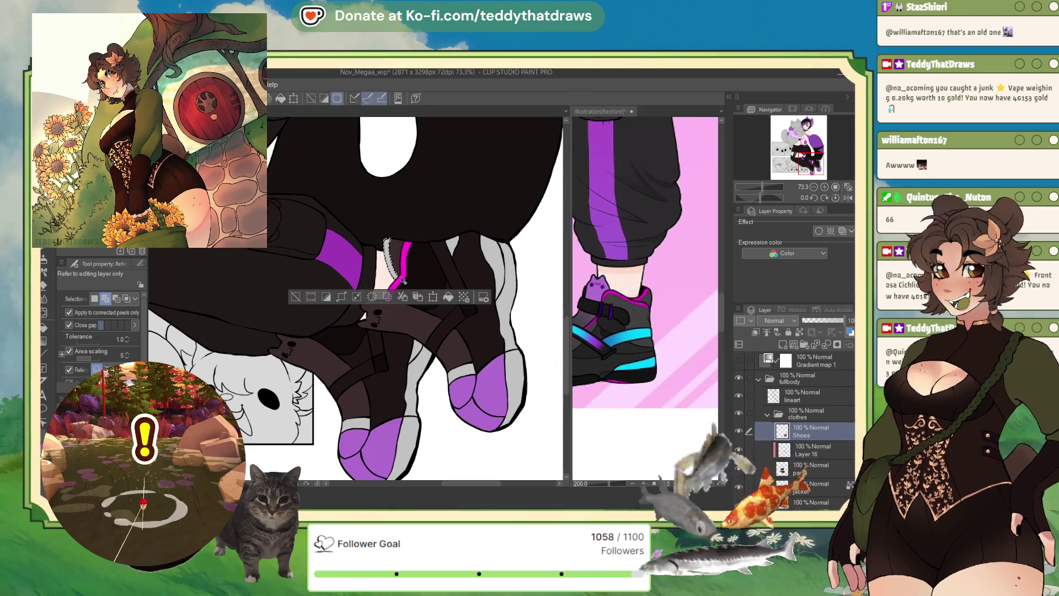
pyautogui.click(303, 295)
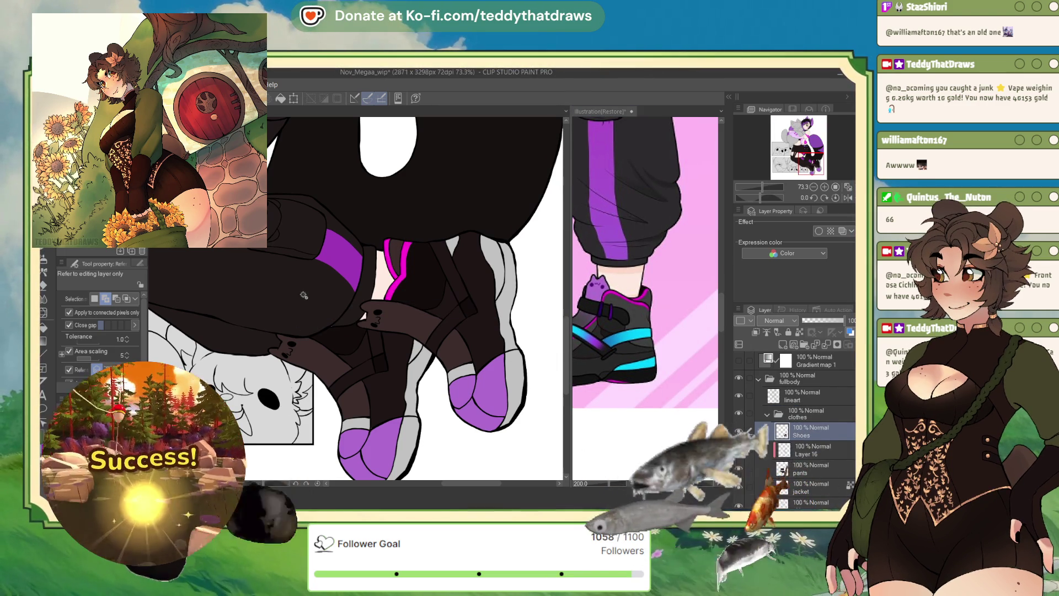
# - Try filling the grey side of the shoe toe dark, then undo it
pyautogui.click(453, 246)
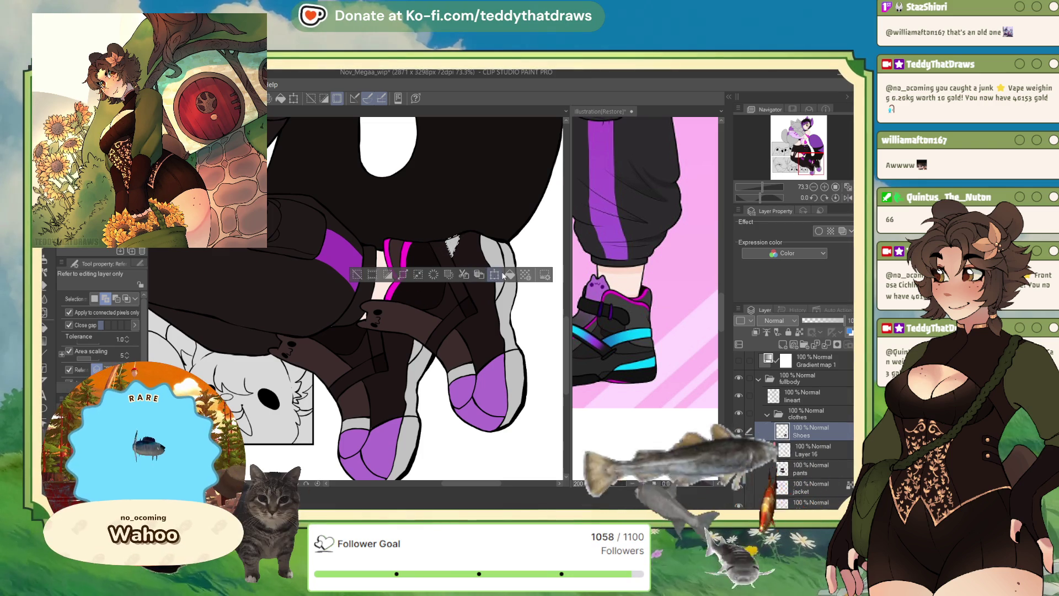
pyautogui.click(370, 268)
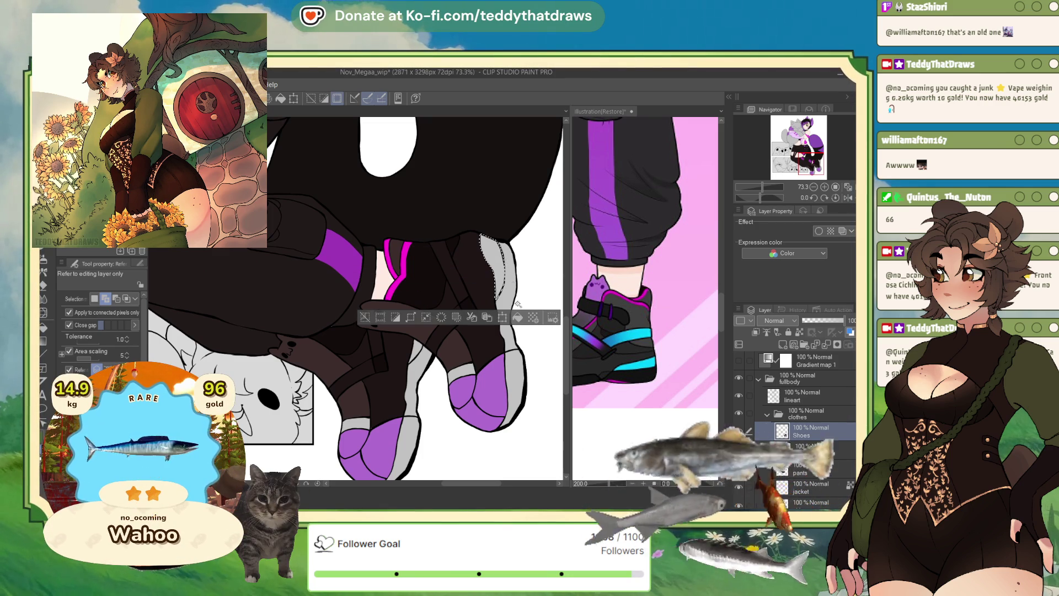
pyautogui.click(502, 286)
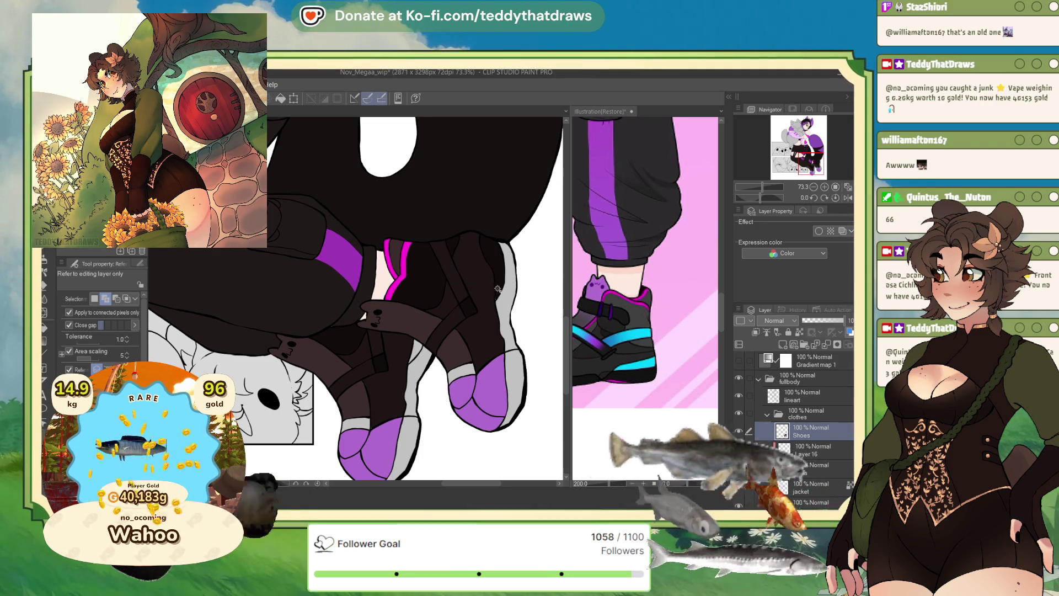
pyautogui.hotkey('ctrl', 'z')
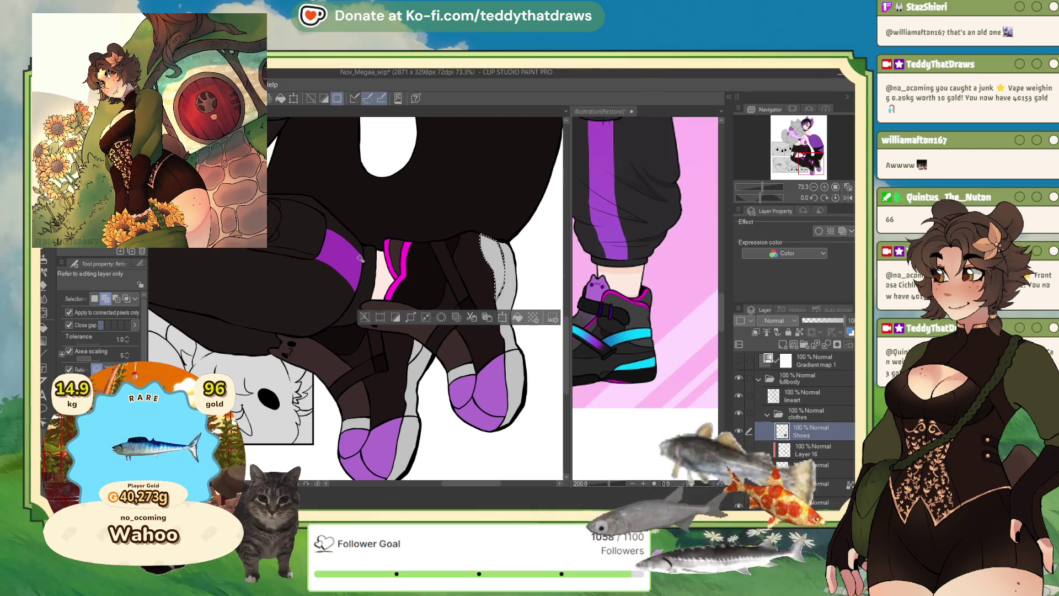
# - Fill the grey side panels and strips of both shoes dark, keeping the purple toes
pyautogui.click(507, 300)
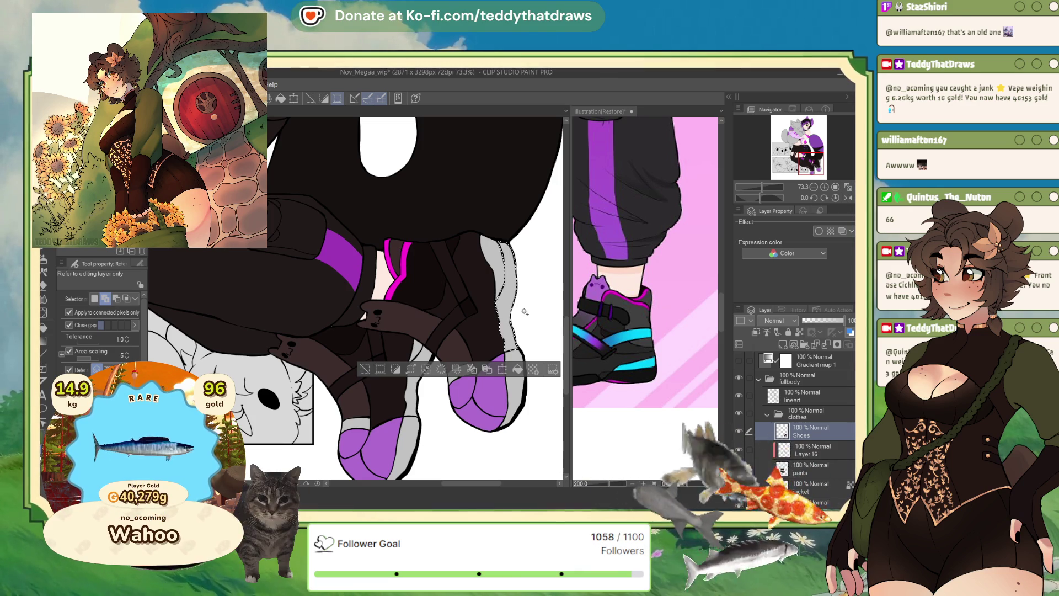
pyautogui.click(516, 417)
pyautogui.click(413, 429)
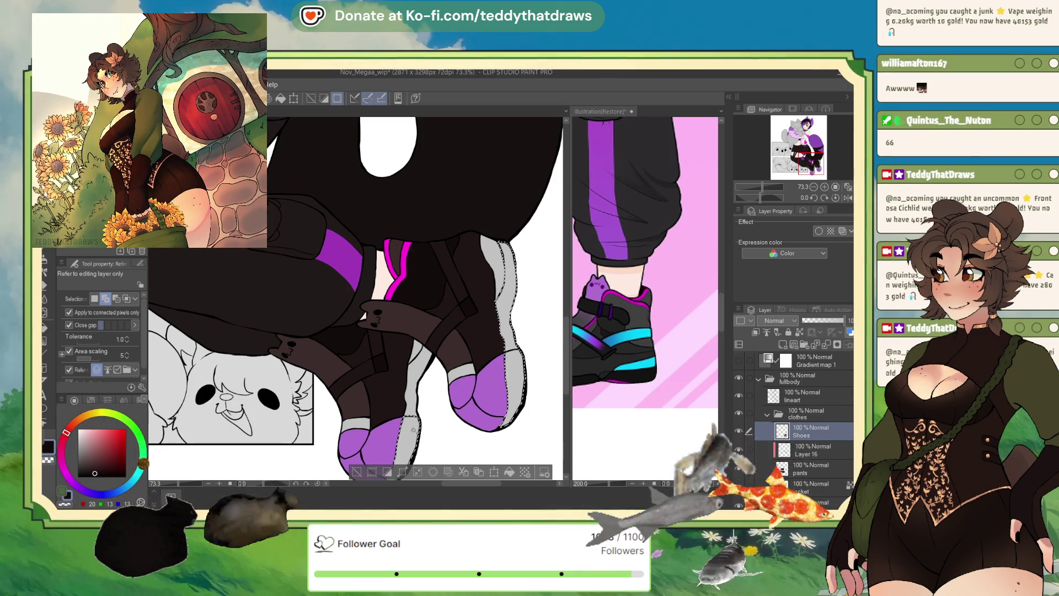
pyautogui.click(413, 395)
pyautogui.click(505, 474)
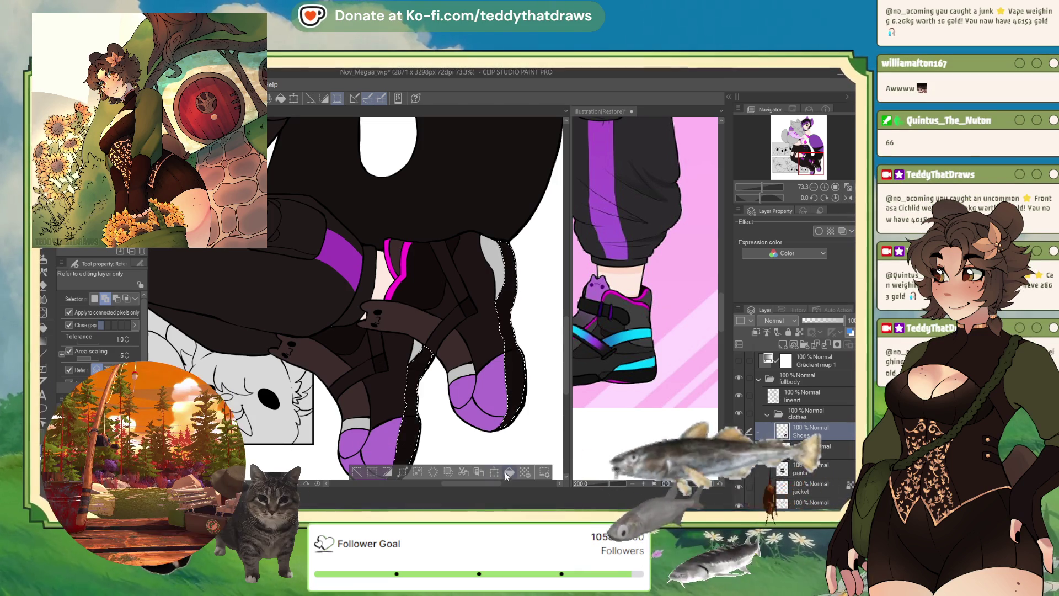
pyautogui.click(357, 472)
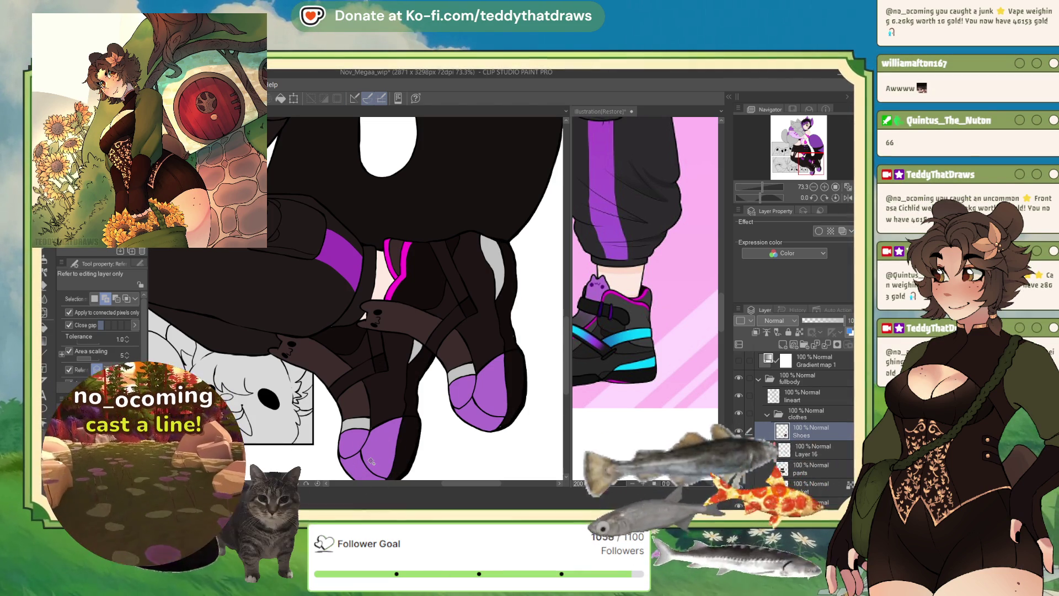
pyautogui.click(499, 271)
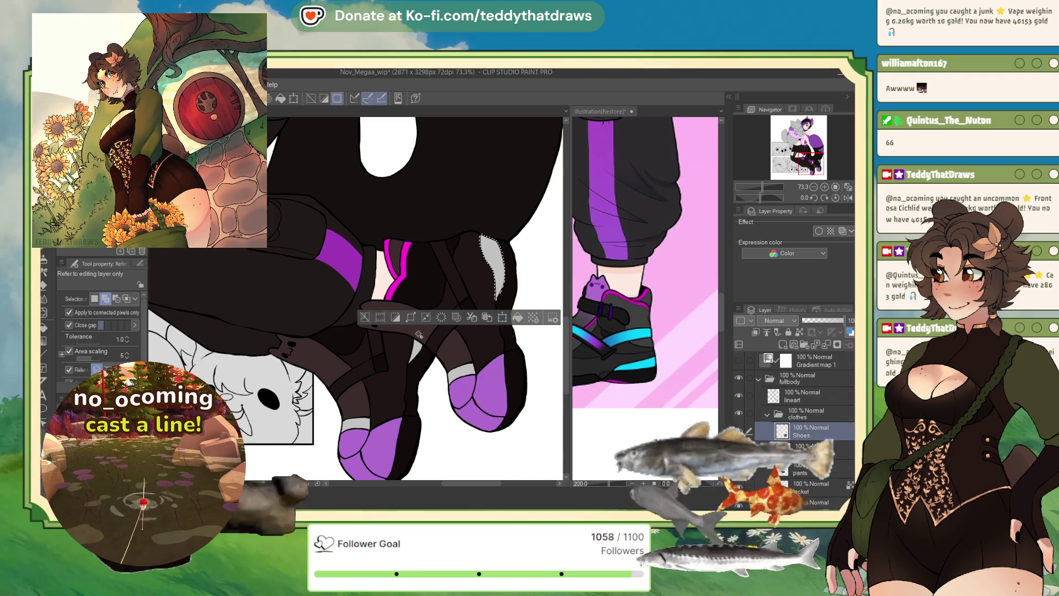
pyautogui.click(520, 318)
# - Fill the grey strips above both shoes' toe caps with cyan
pyautogui.hotkey('ctrl', 'd')
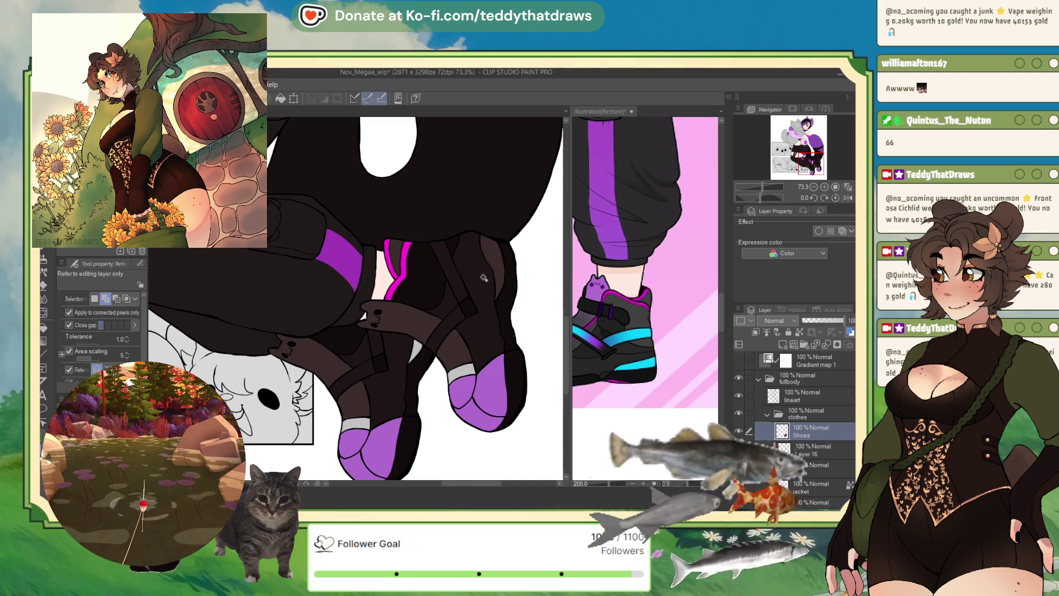
pyautogui.scroll(-2, 477, 275)
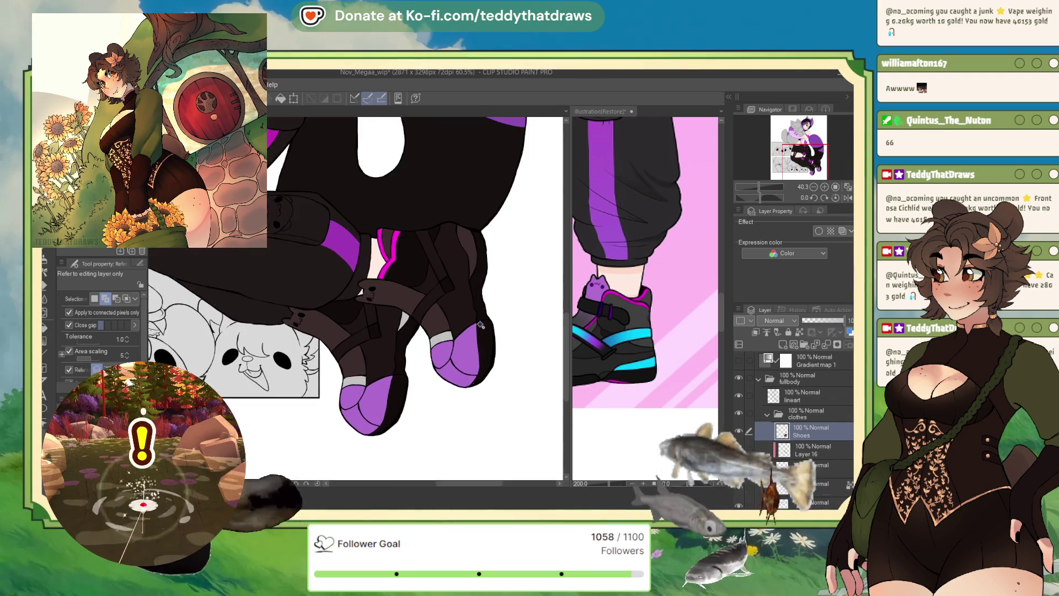
pyautogui.scroll(2, 458, 322)
pyautogui.click(455, 331)
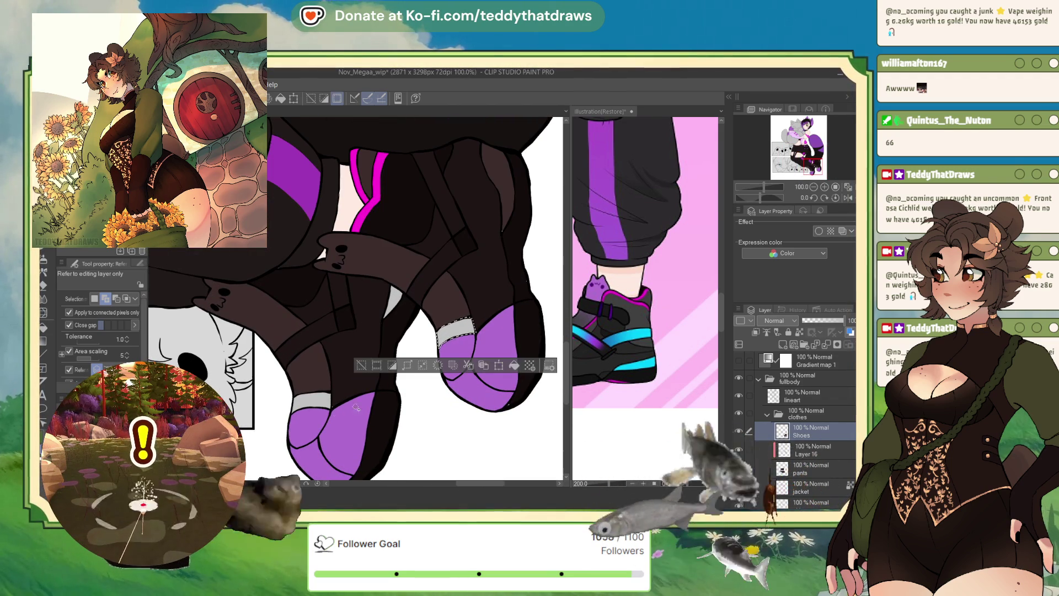
pyautogui.click(312, 402)
pyautogui.click(646, 248)
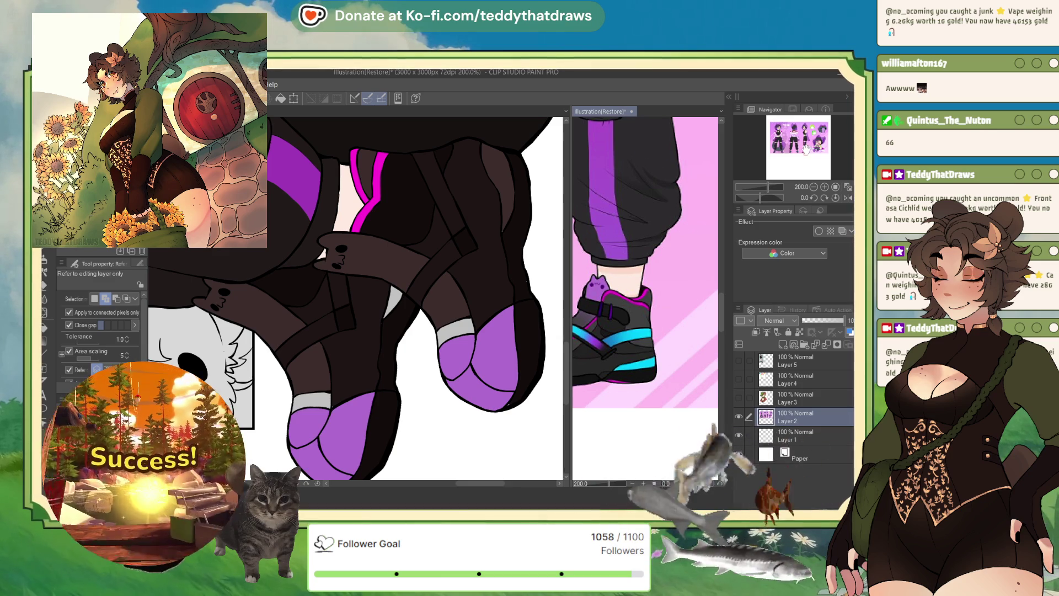
pyautogui.click(803, 150)
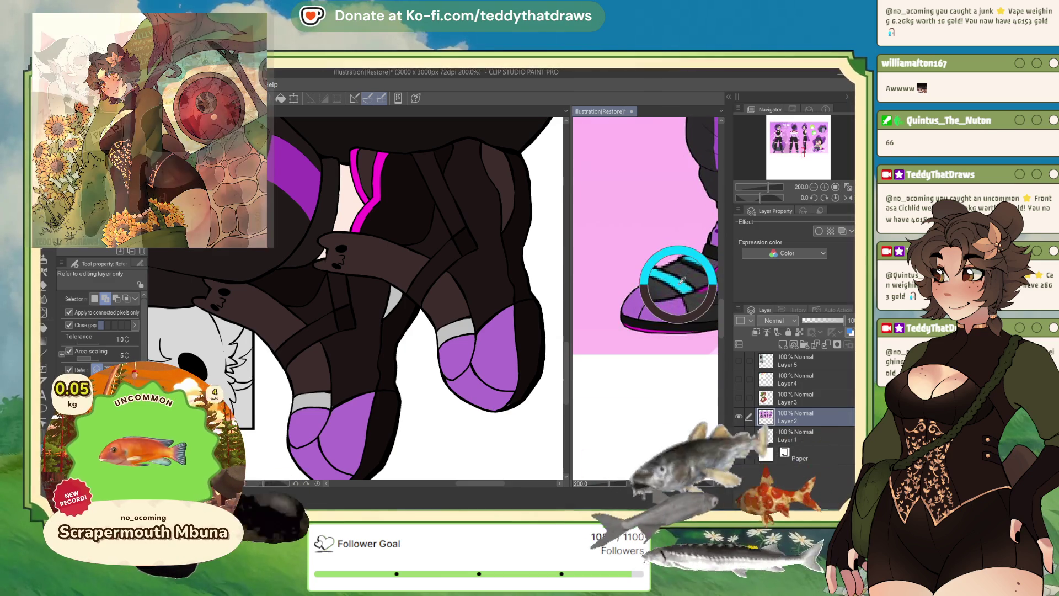
pyautogui.click(441, 341)
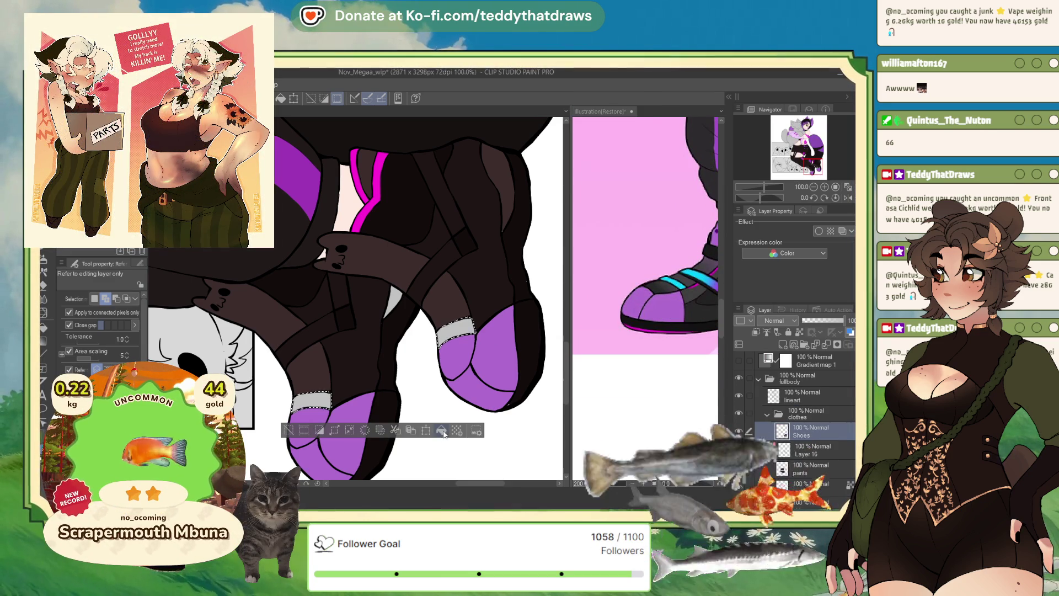
pyautogui.hotkey('alt', 'BackSpace')
# - Select the leg strap pieces, add a new layer, sample cyan from the reference, and switch to G-pen
pyautogui.keyDown('ctrl'); pyautogui.click(800, 436); pyautogui.keyUp('ctrl')
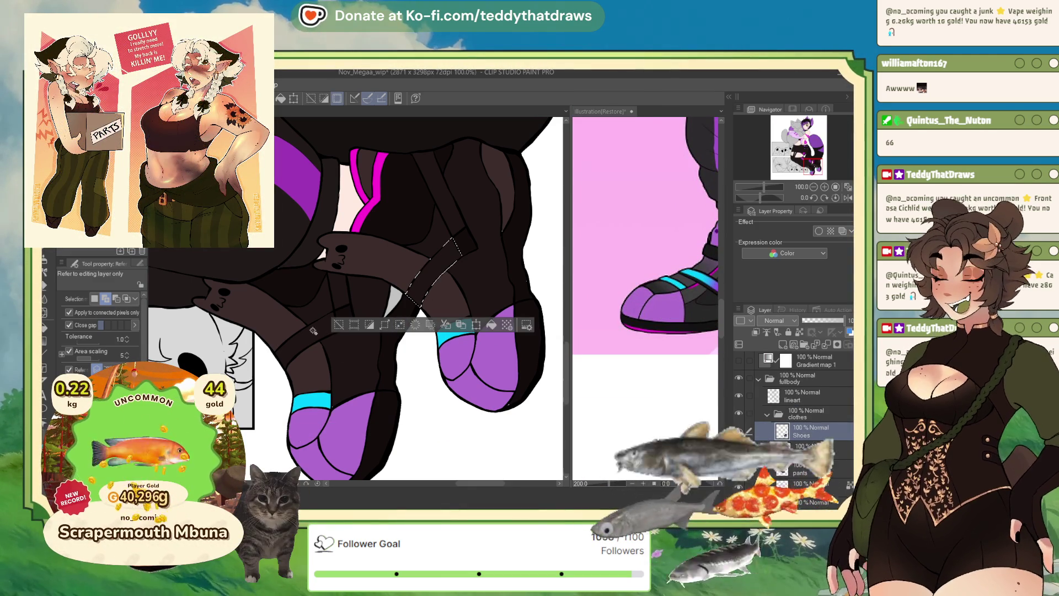
pyautogui.hotkey('ctrl', 'shift', 'n')
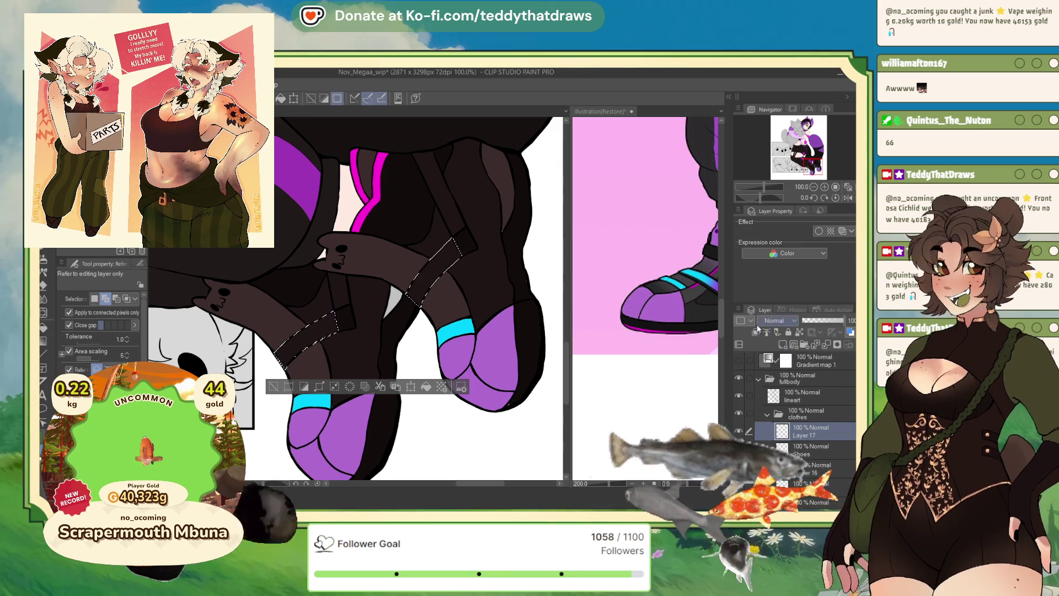
pyautogui.click(696, 271)
pyautogui.keyDown('alt'); pyautogui.click(696, 270); pyautogui.keyUp('alt')
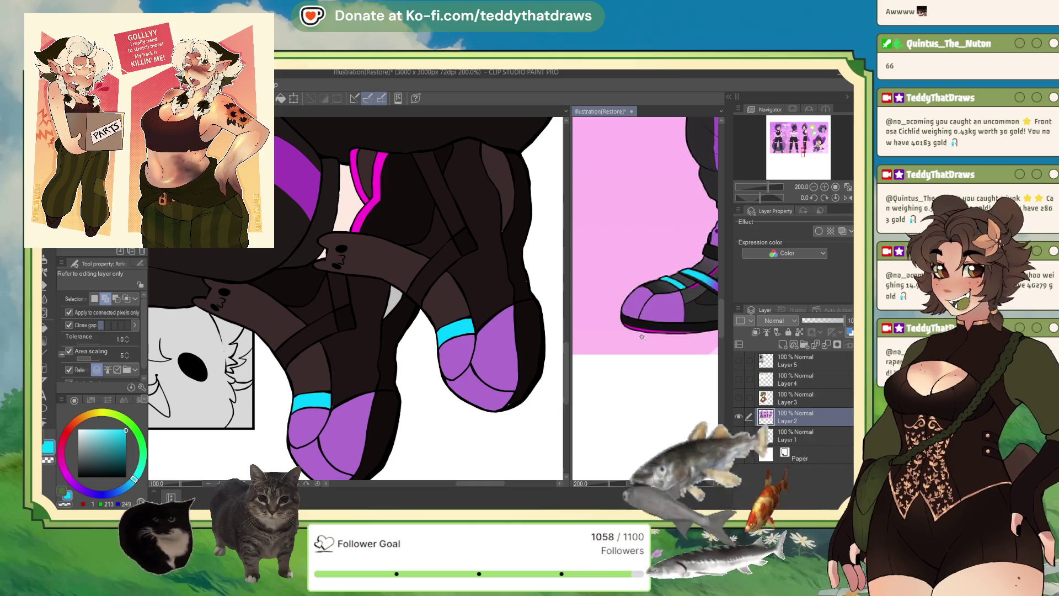
pyautogui.press('p')
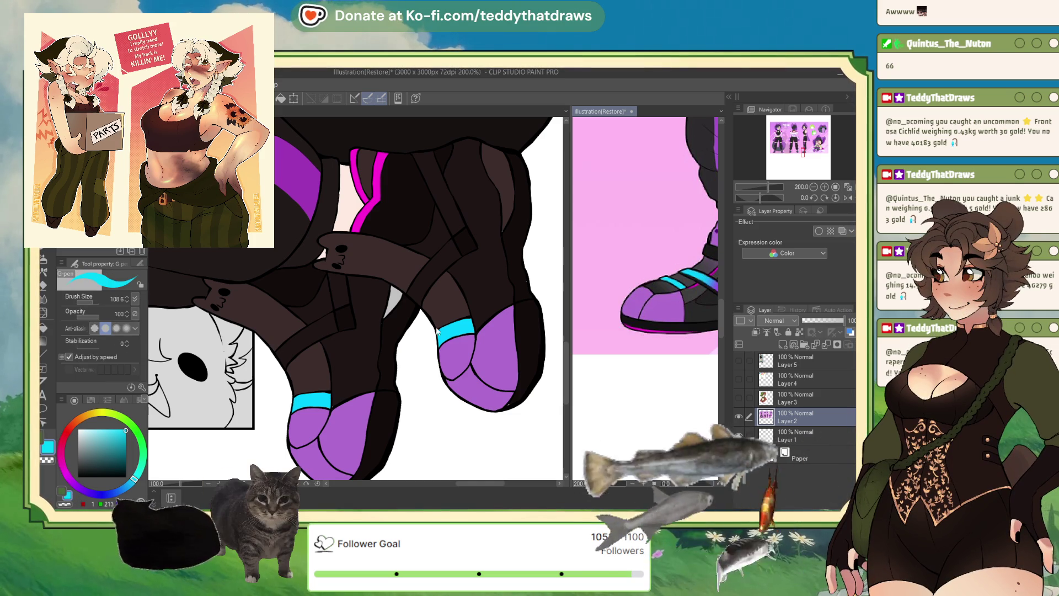
pyautogui.moveTo(756, 193); pyautogui.dragTo(757, 197)
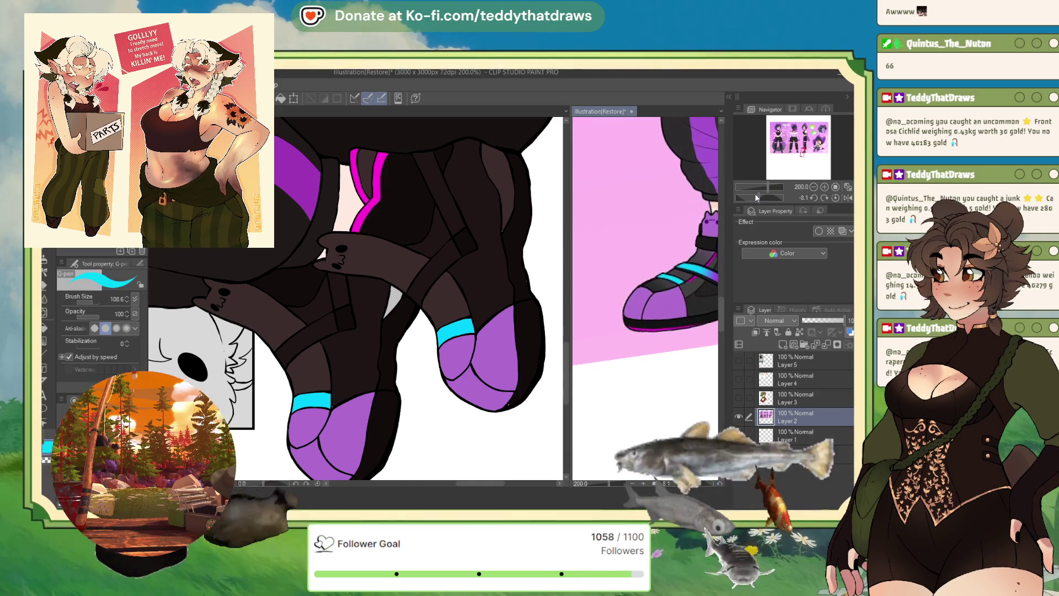
pyautogui.hotkey('ctrl', 'Tab')
# - Paint a cyan stripe down the right boot's upper leg strap on Layer 17, then check the reference shoe
pyautogui.click(757, 198)
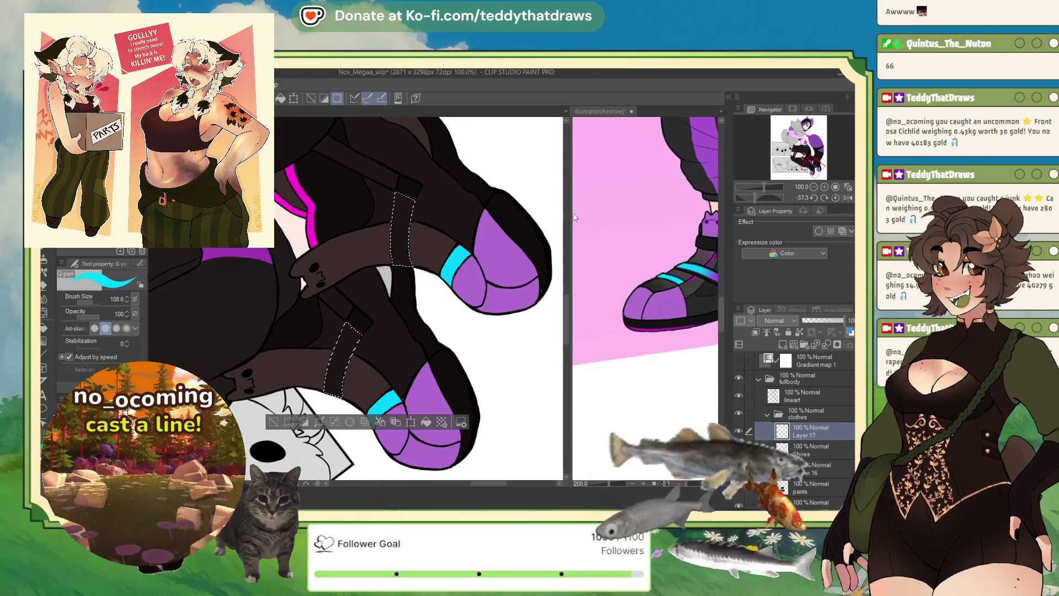
pyautogui.moveTo(397, 202); pyautogui.dragTo(396, 264)
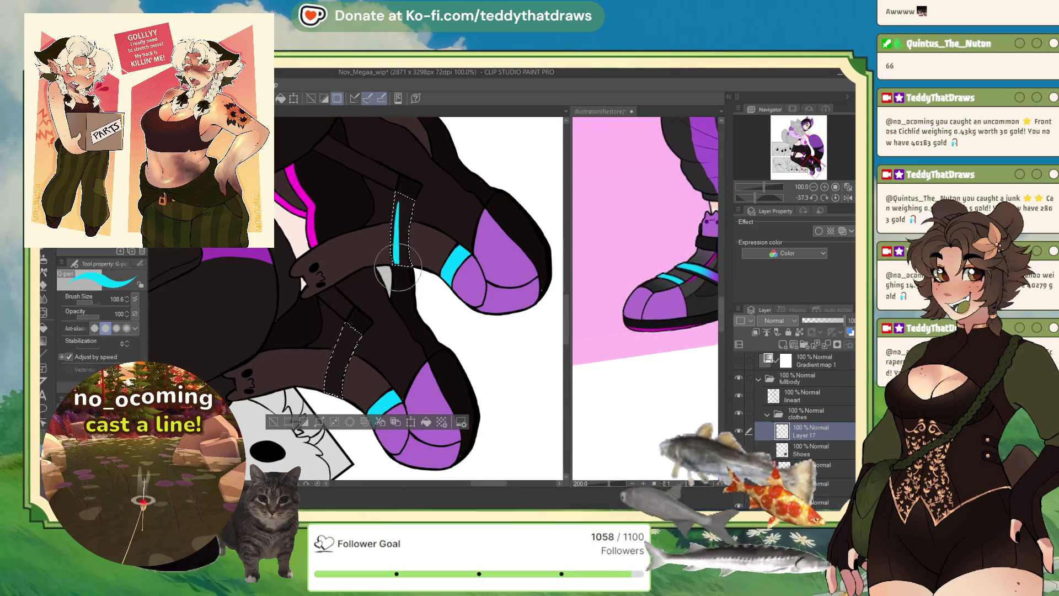
pyautogui.click(92, 304)
pyautogui.click(90, 303)
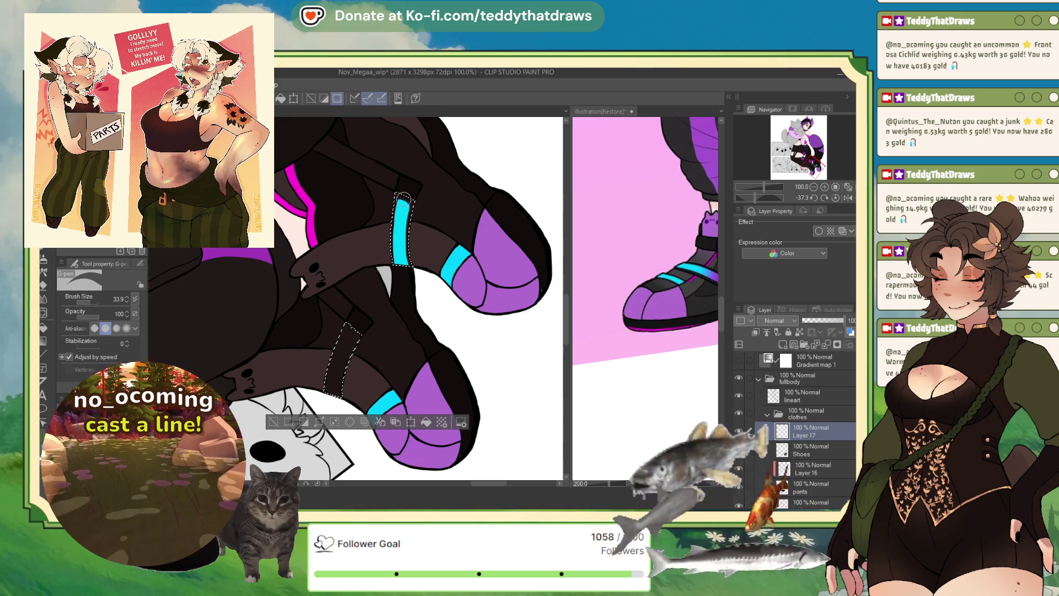
pyautogui.click(634, 232)
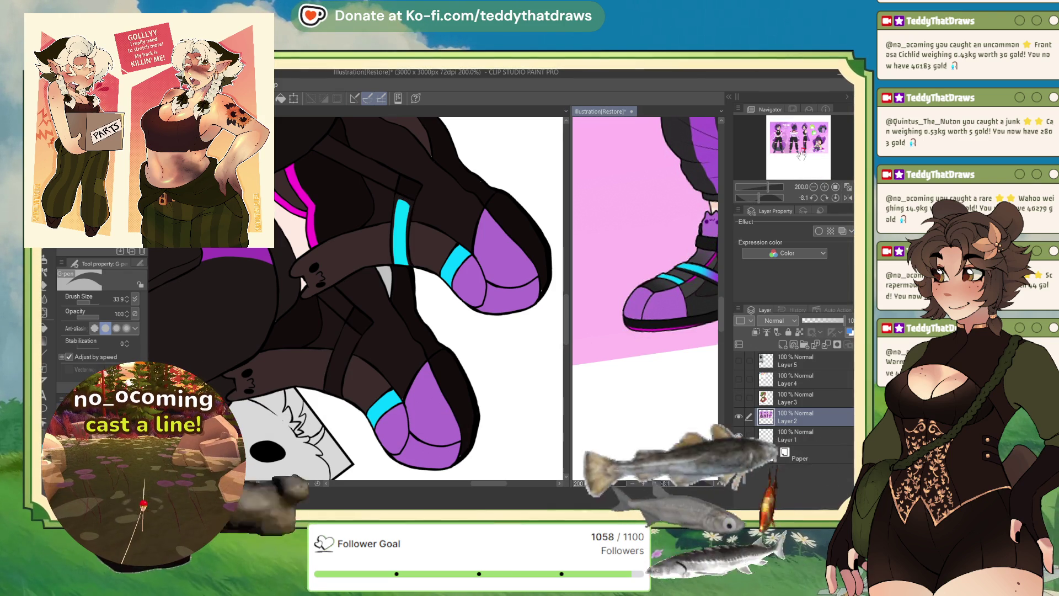
pyautogui.moveTo(706, 275); pyautogui.dragTo(658, 288)
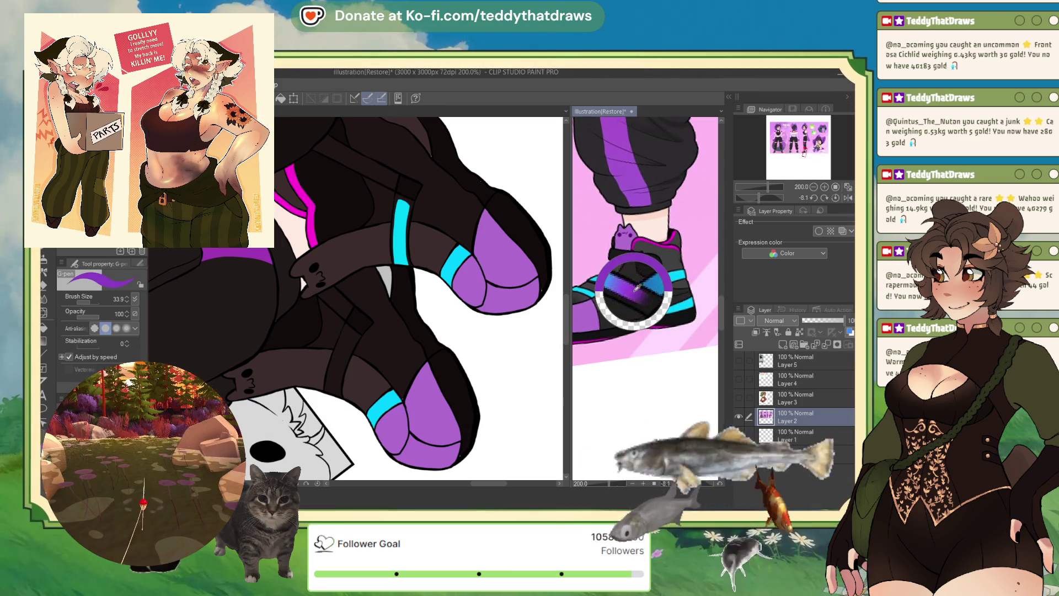
pyautogui.click(478, 314)
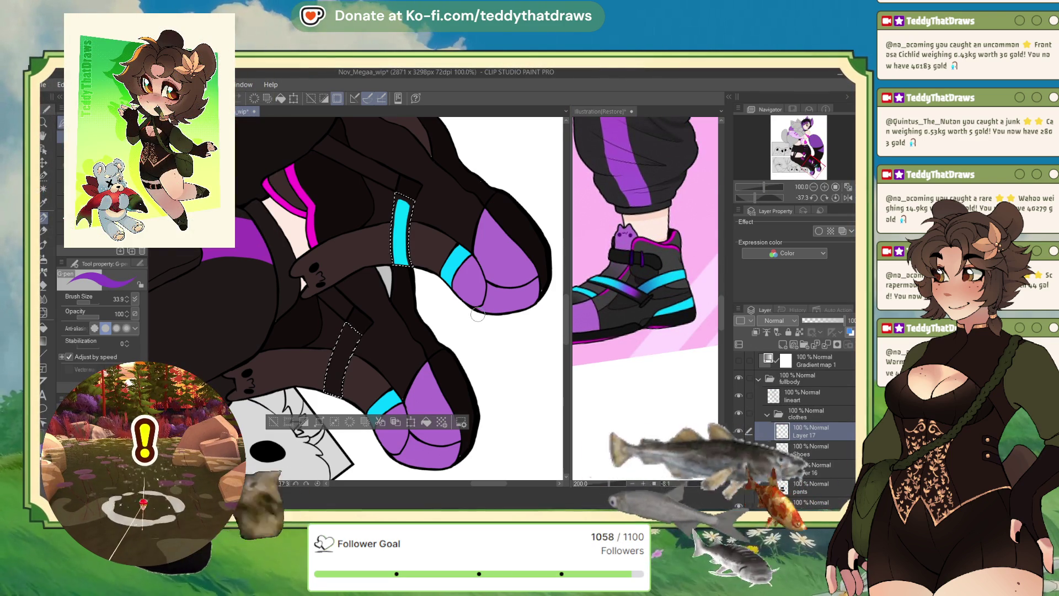
# - Try airbrushing purple, then blue shading on the stripe's top, undoing both
pyautogui.press('b')
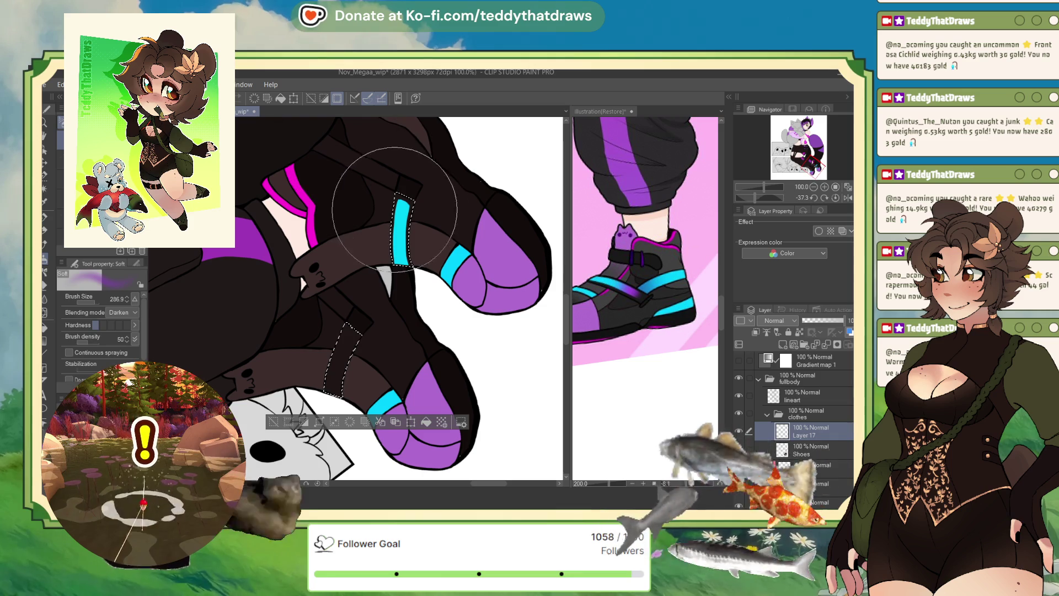
pyautogui.moveTo(397, 209); pyautogui.dragTo(409, 174)
pyautogui.hotkey('ctrl', 'z')
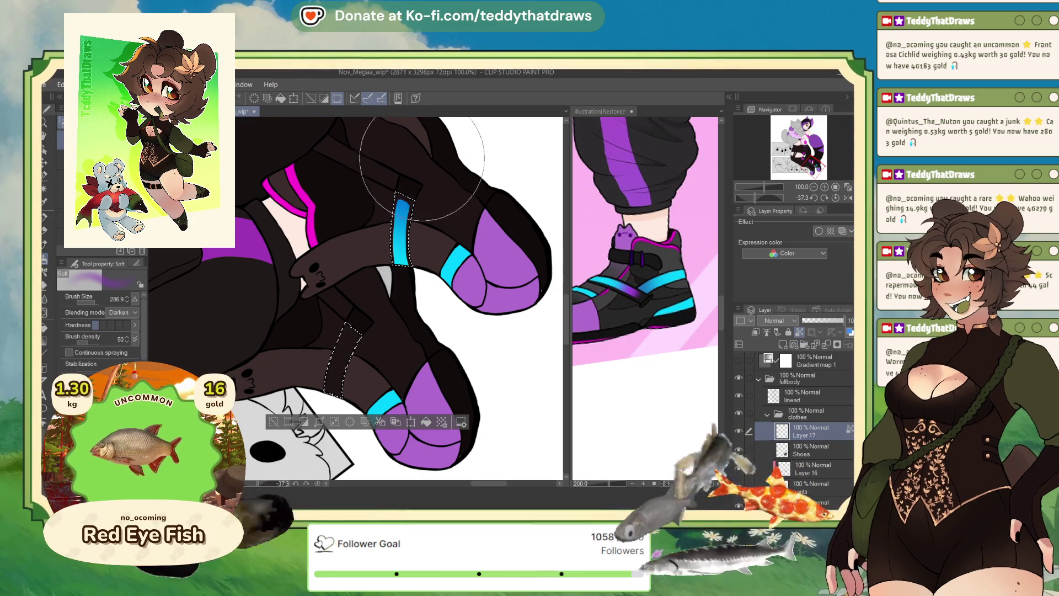
pyautogui.moveTo(411, 183); pyautogui.dragTo(415, 174)
pyautogui.hotkey('ctrl', 'z')
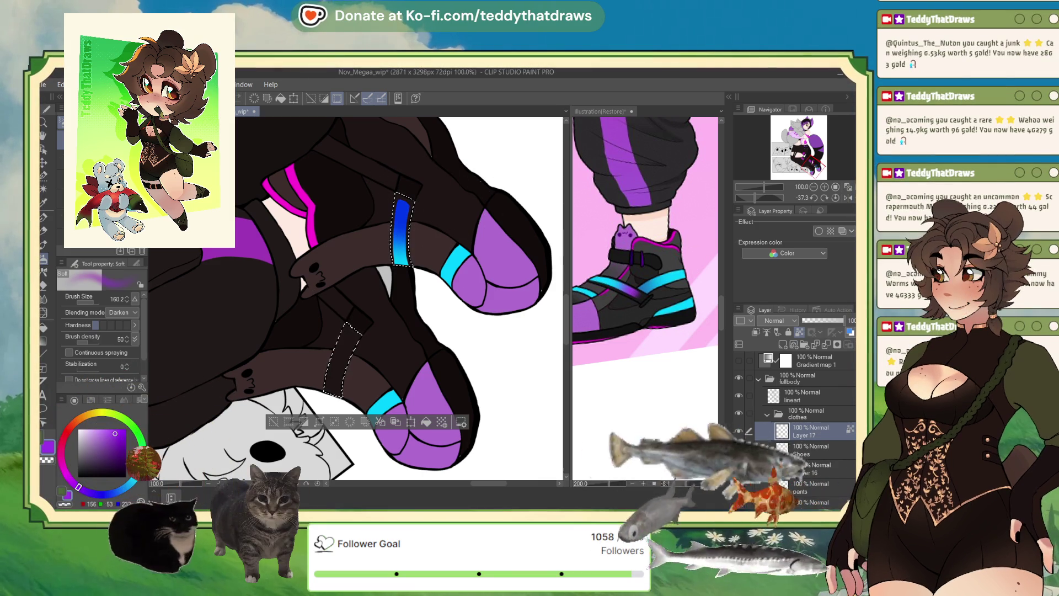
# - Delete the Gradient map 1 layer and return to Layer 17 with the selection cleared
pyautogui.click(803, 363)
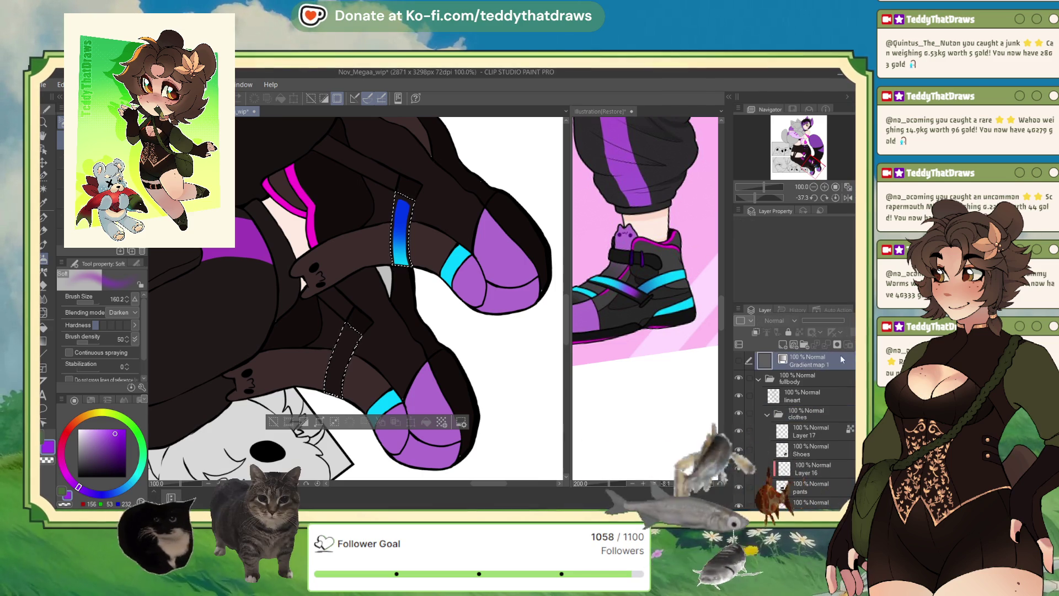
pyautogui.press('Delete')
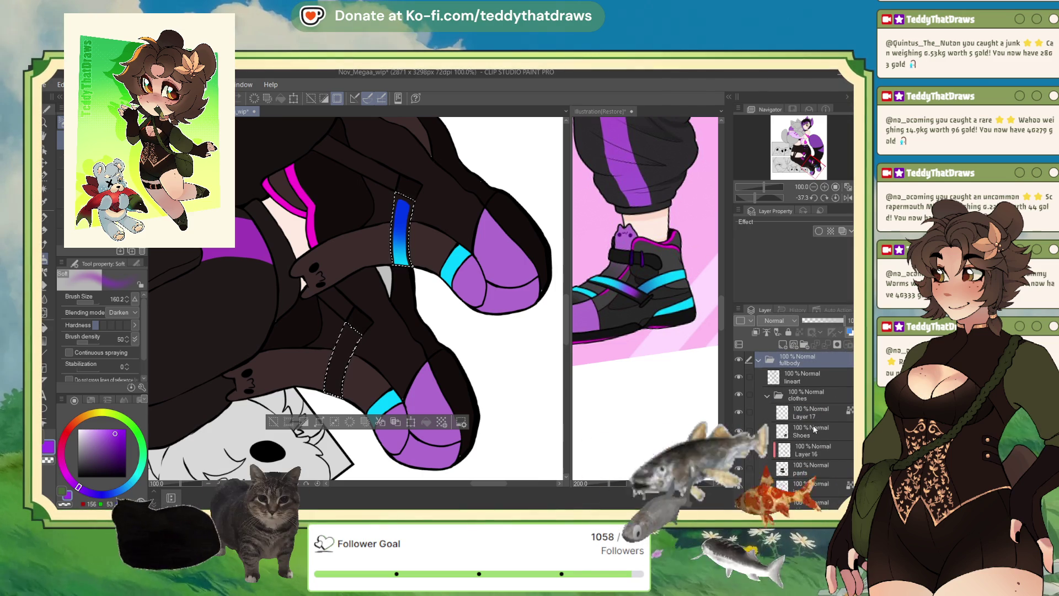
pyautogui.click(814, 422)
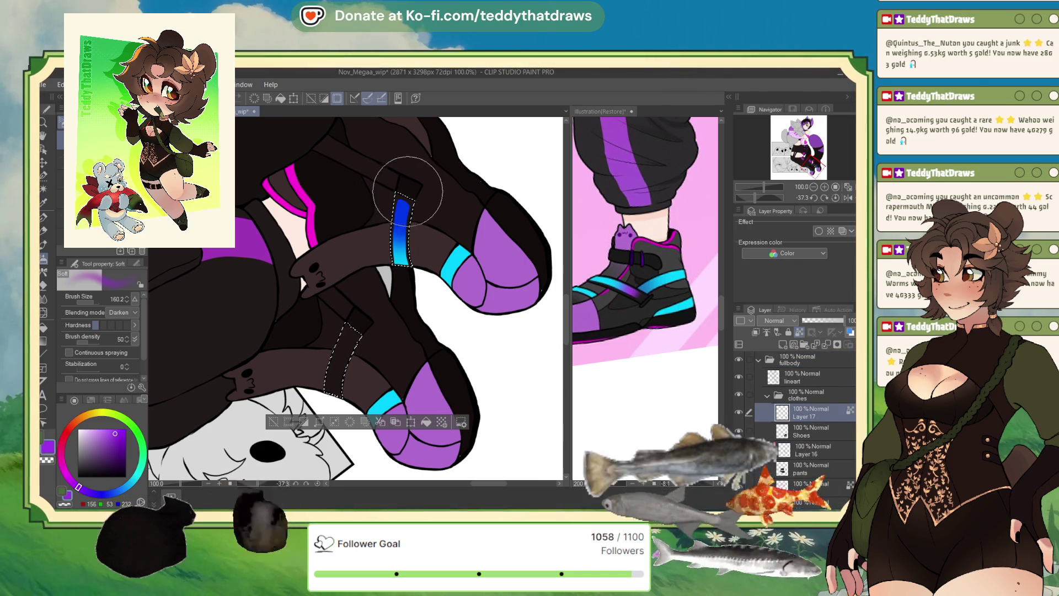
pyautogui.hotkey('ctrl', 'd')
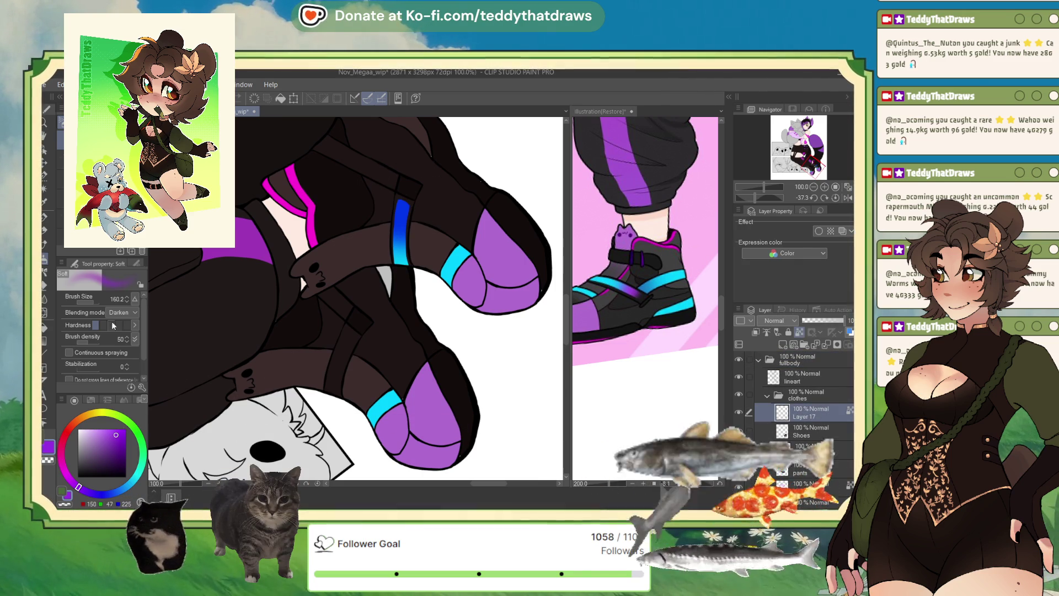
# - Try a smaller purple airbrush glow over the strap, then undo it
pyautogui.click(94, 305)
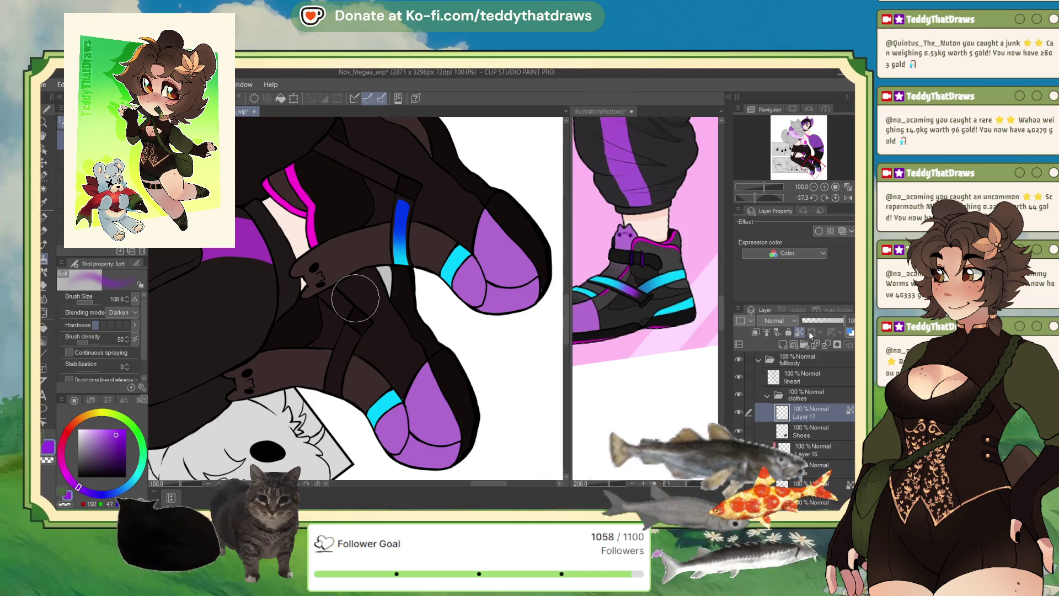
pyautogui.moveTo(390, 208); pyautogui.dragTo(406, 198)
pyautogui.hotkey('ctrl', 'z')
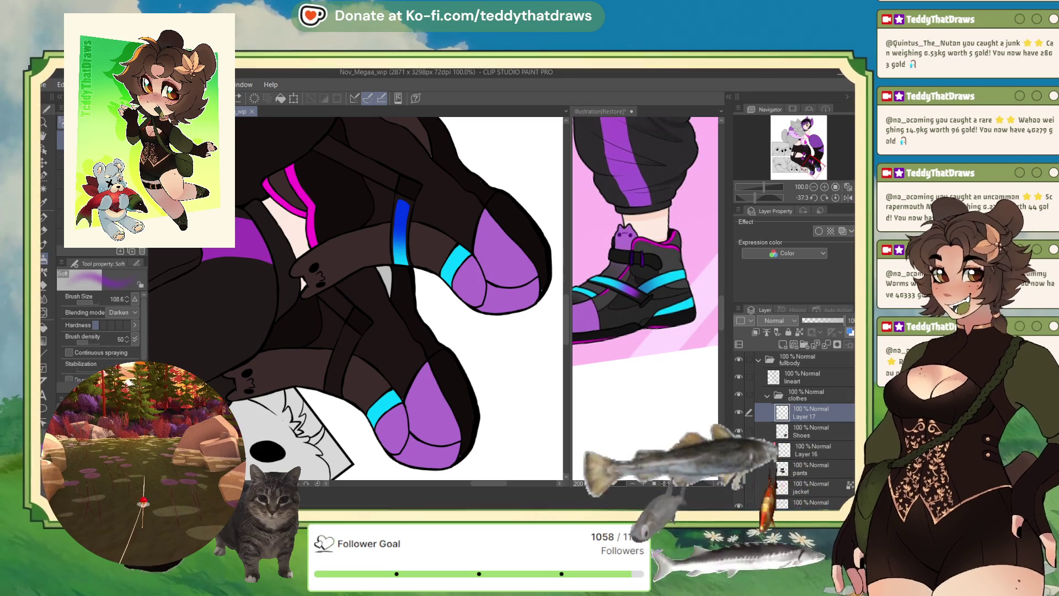
# - Return to the character illustration and airbrush the top of the blue strap stripe darker
pyautogui.hotkey('ctrl', 'Tab')
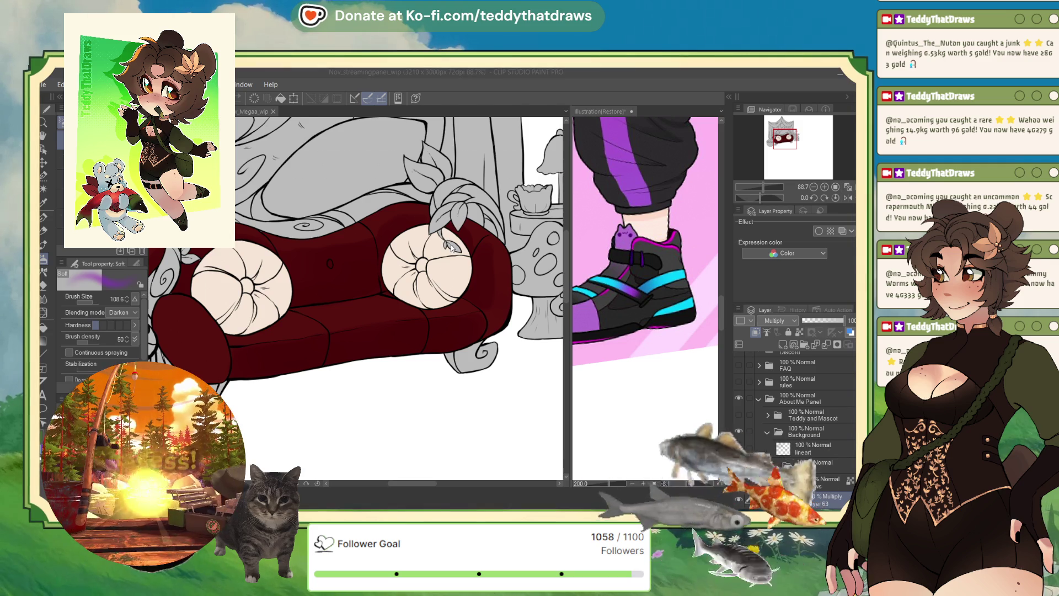
pyautogui.click(447, 218)
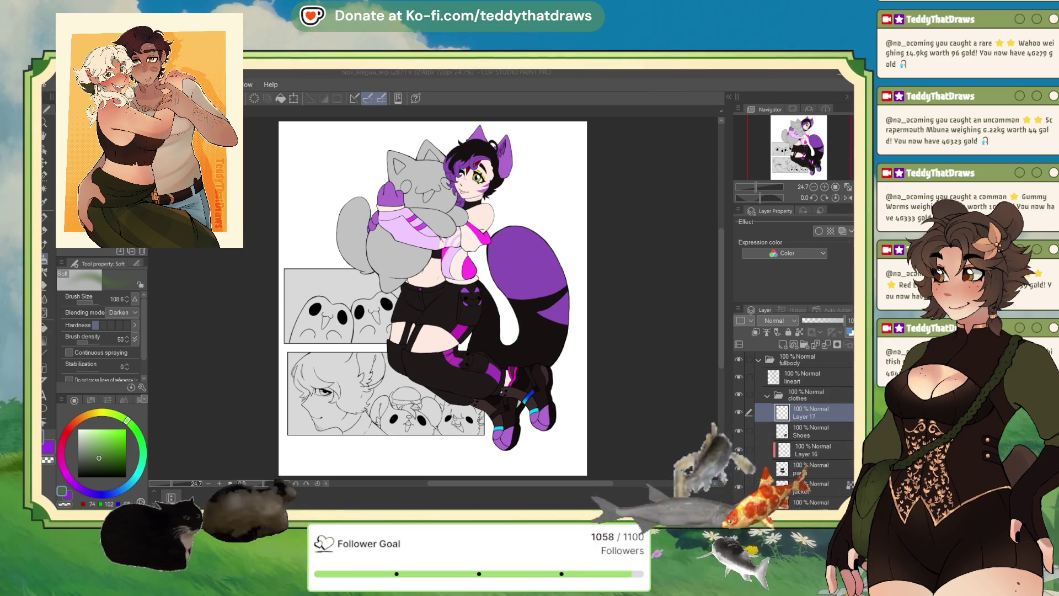
pyautogui.hotkey('ctrl', 'Tab')
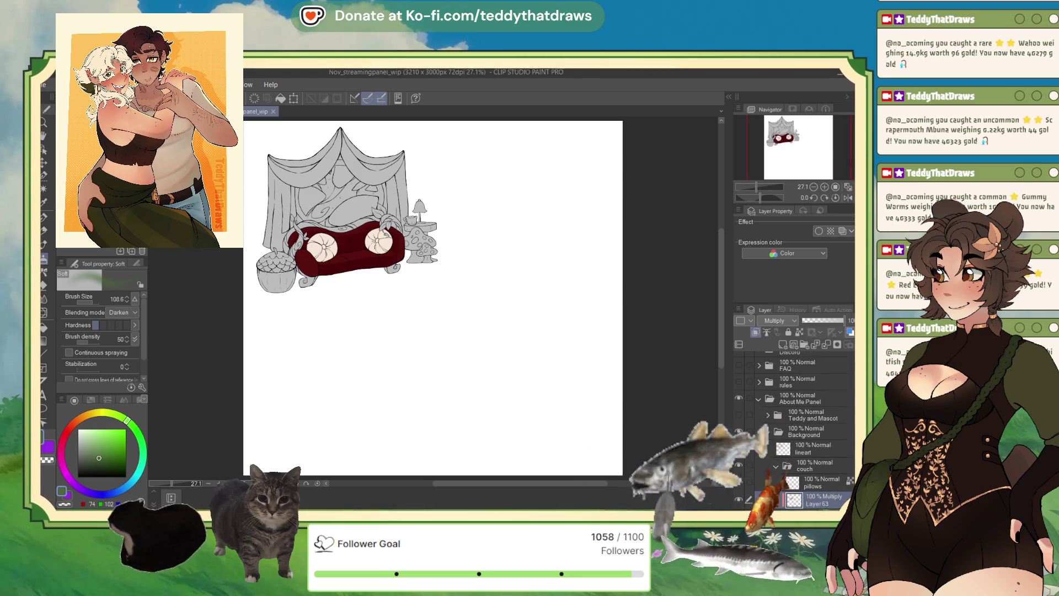
pyautogui.hotkey('ctrl', 'Tab')
pyautogui.scroll(-2, 466, 354)
pyautogui.scroll(3, 466, 355)
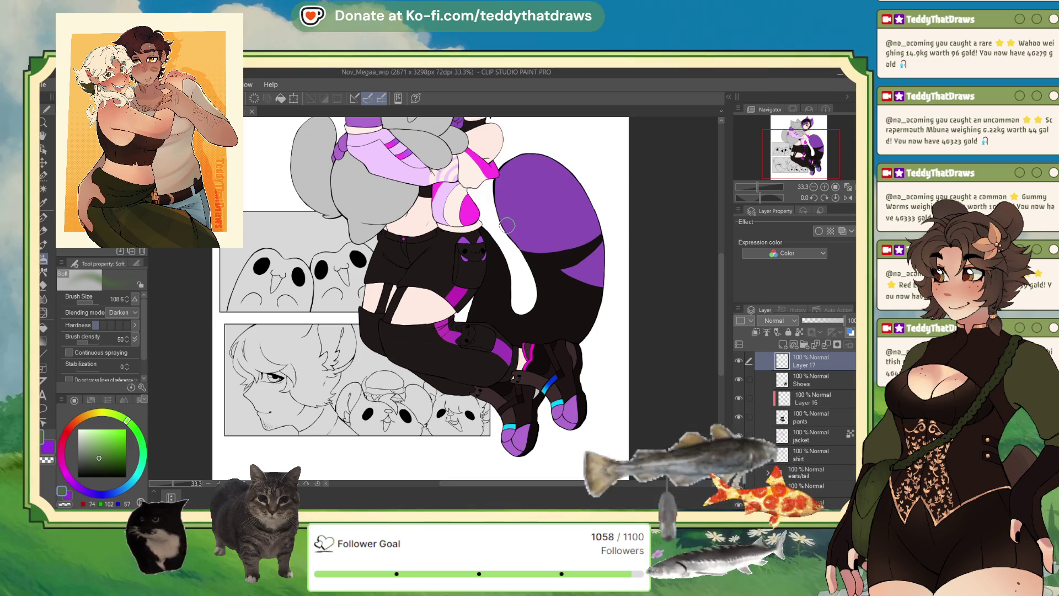
pyautogui.scroll(5, 566, 420)
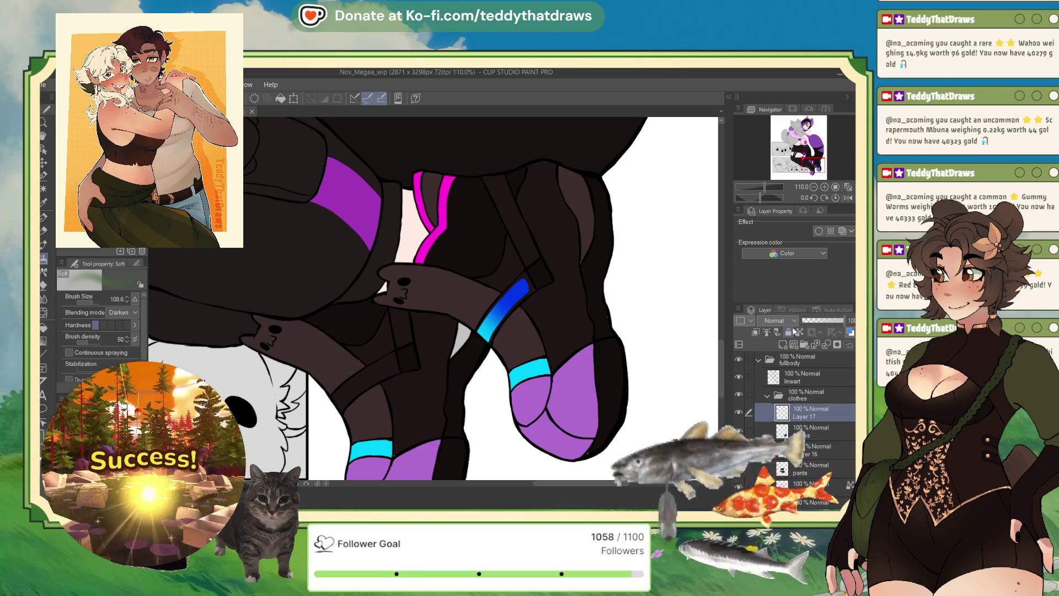
pyautogui.moveTo(534, 275); pyautogui.dragTo(576, 251)
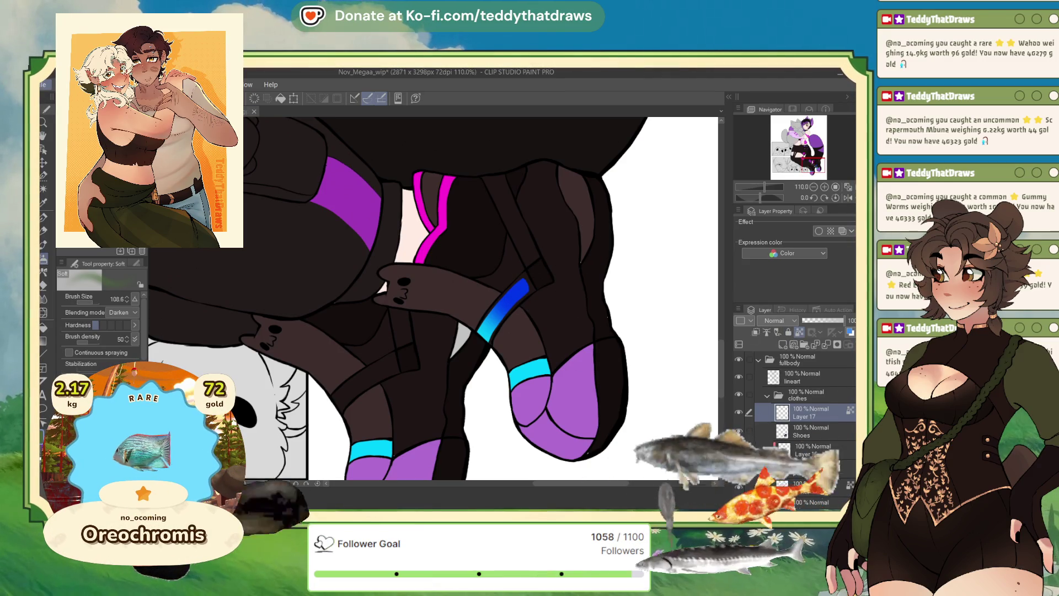
# - Create a new 3000x3000 canvas and arrange it beside the character illustration
pyautogui.hotkey('ctrl', 'n')
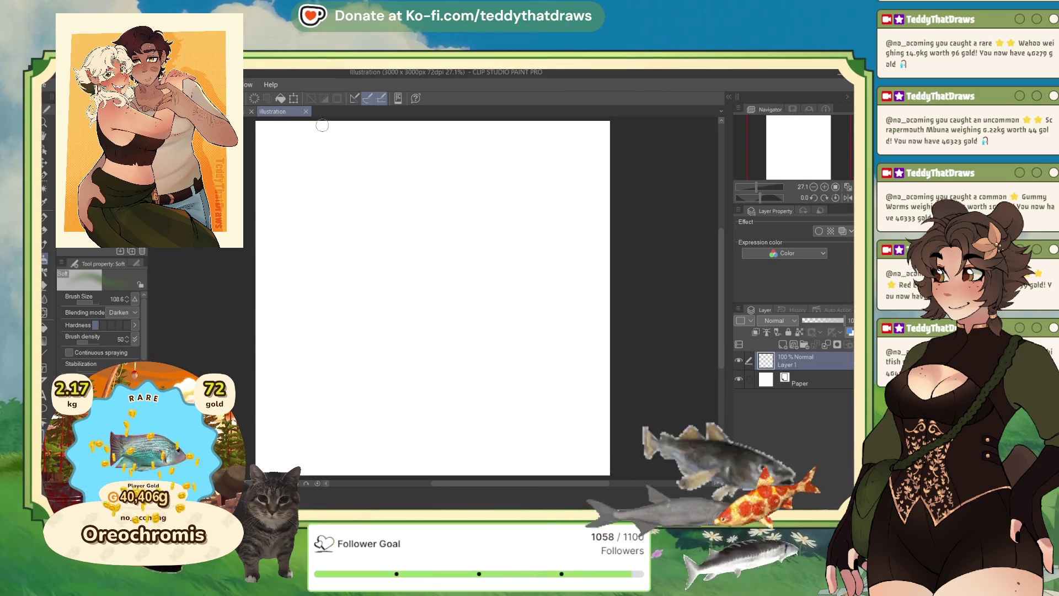
pyautogui.moveTo(273, 110); pyautogui.dragTo(719, 154)
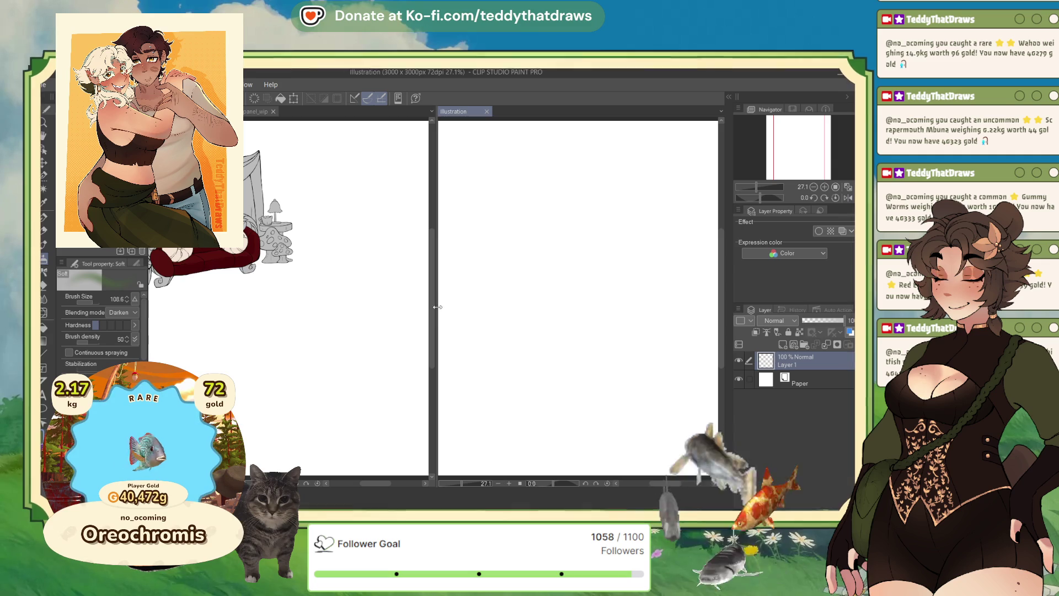
pyautogui.moveTo(436, 307); pyautogui.dragTo(569, 307)
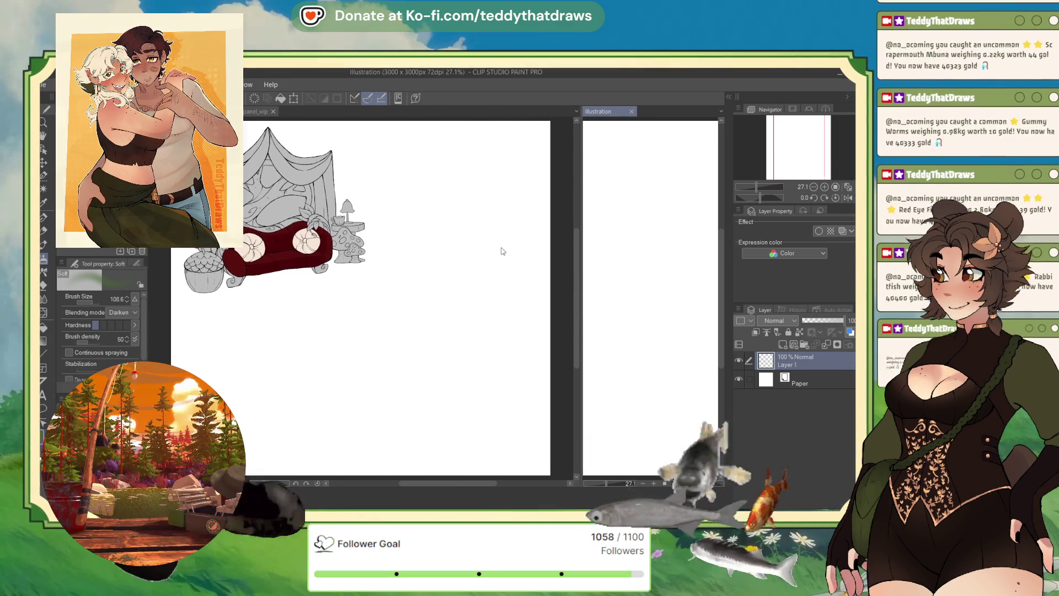
pyautogui.click(260, 111)
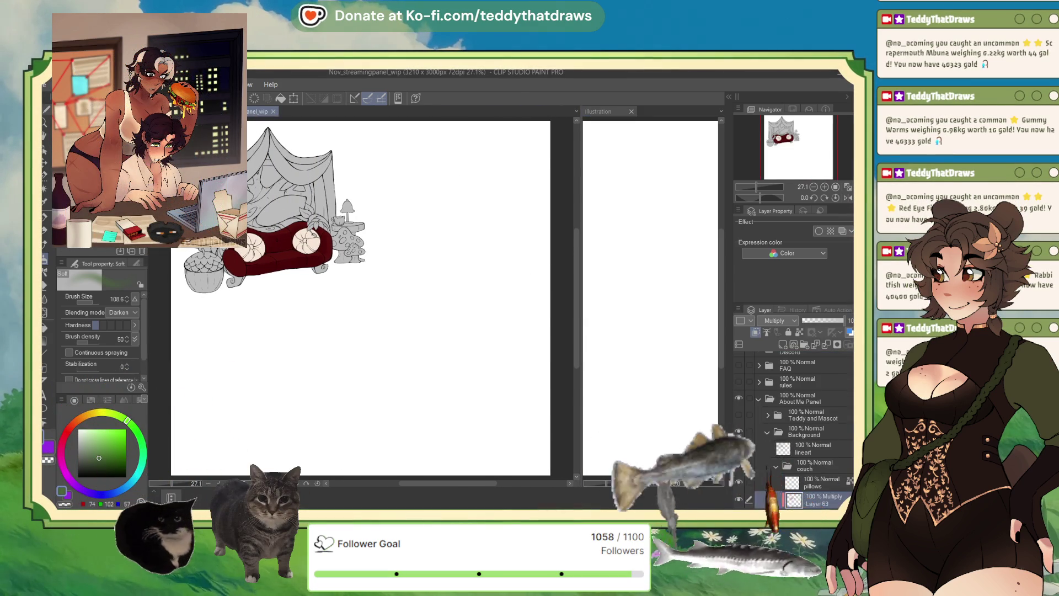
pyautogui.click(220, 111)
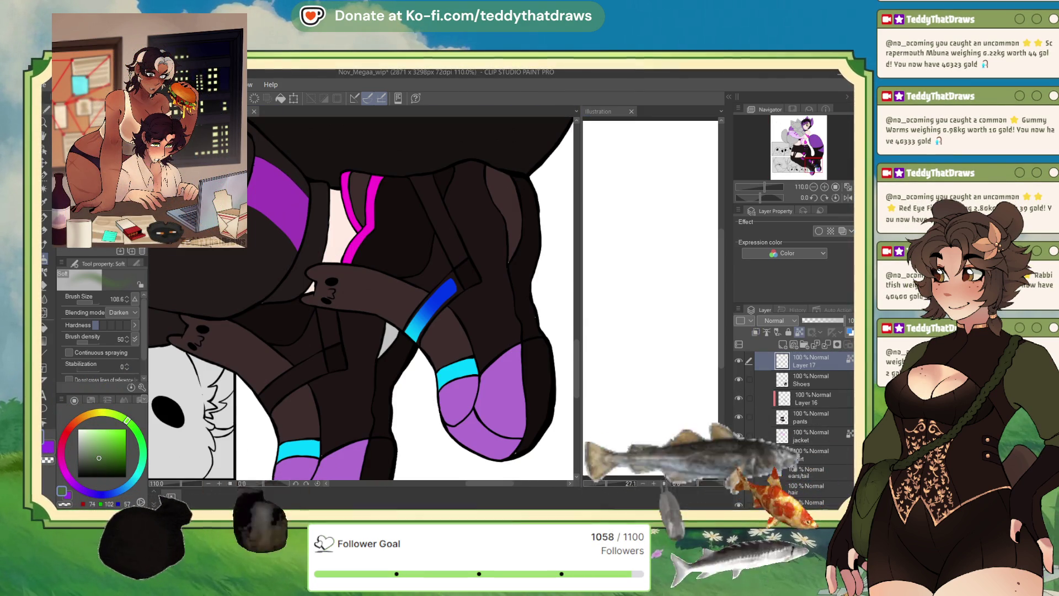
pyautogui.click(634, 237)
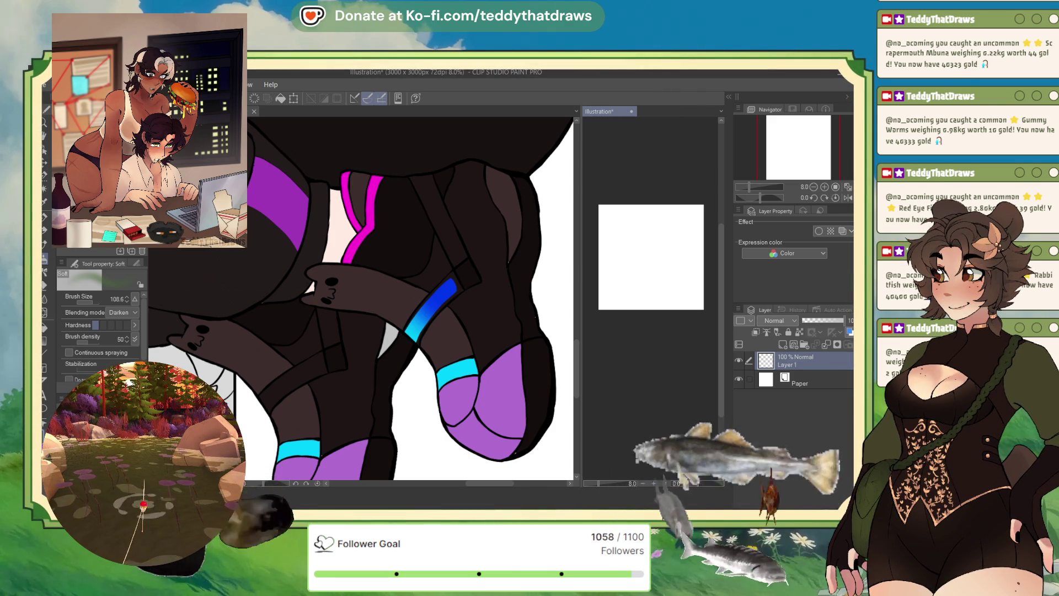
# - Paste the reference sheet, scale it to fit the page, and sample the shoe's purple
pyautogui.hotkey('ctrl', 'v')
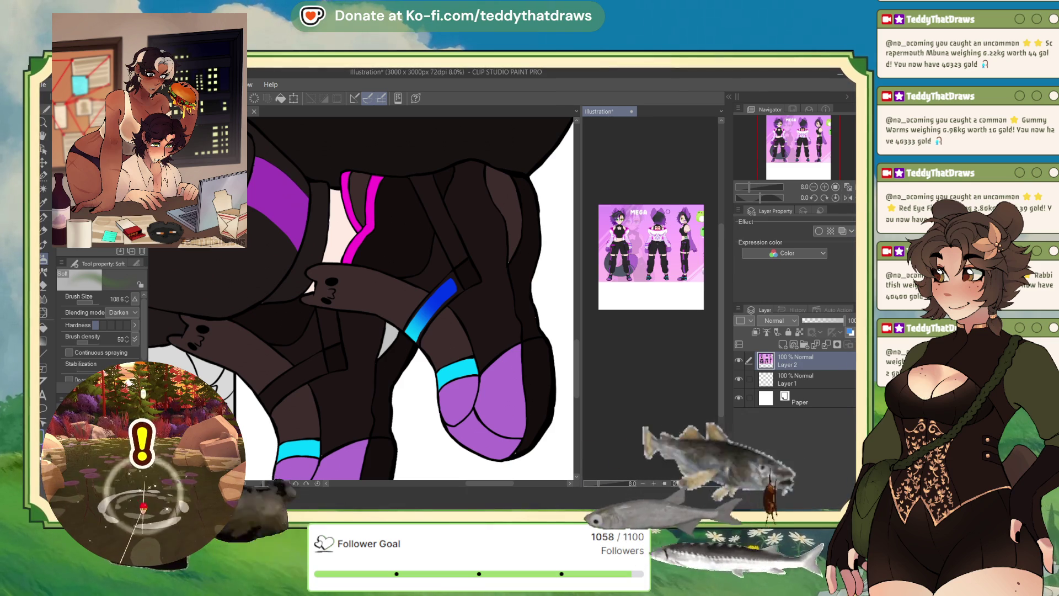
pyautogui.click(293, 100)
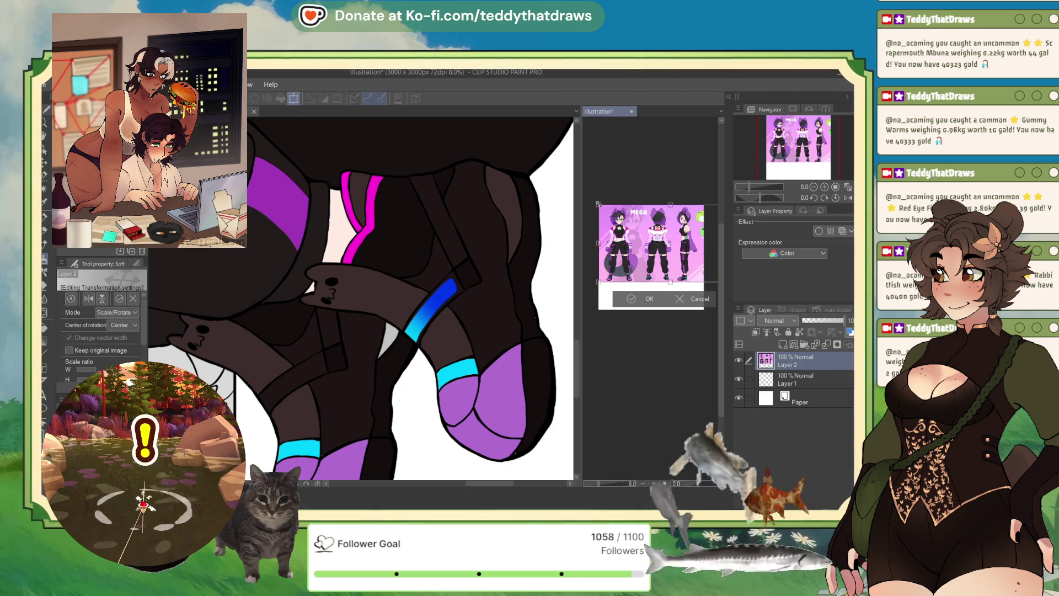
pyautogui.moveTo(599, 204); pyautogui.dragTo(602, 207)
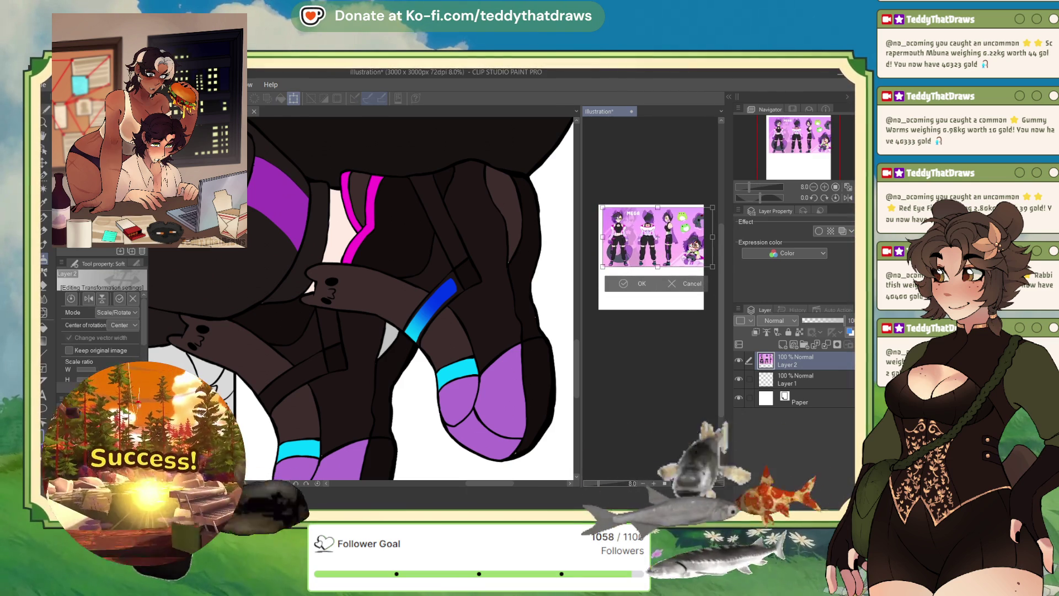
pyautogui.moveTo(712, 207); pyautogui.dragTo(697, 215)
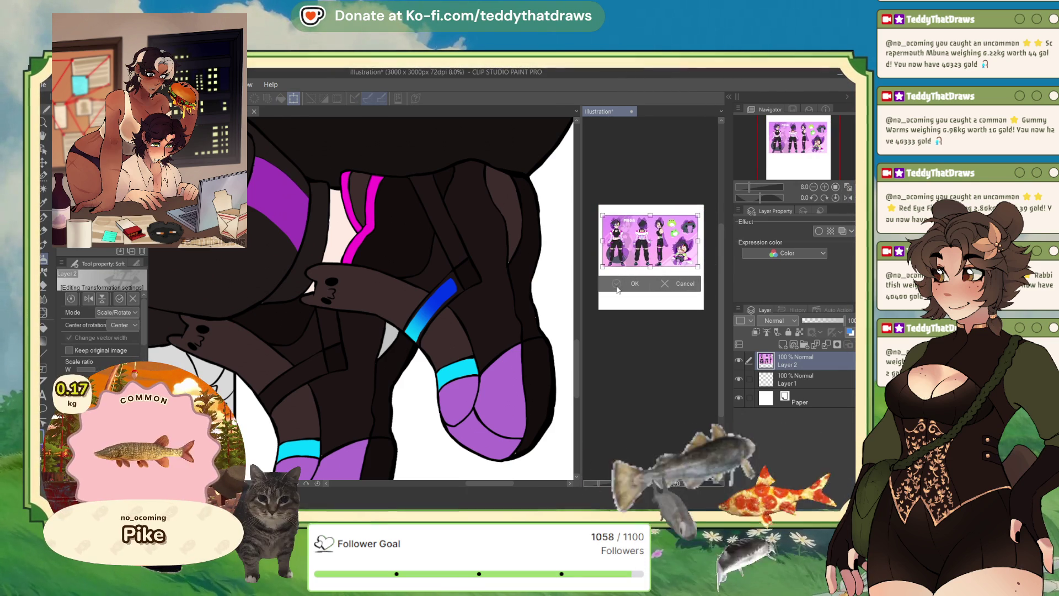
pyautogui.click(616, 284)
pyautogui.scroll(5, 617, 278)
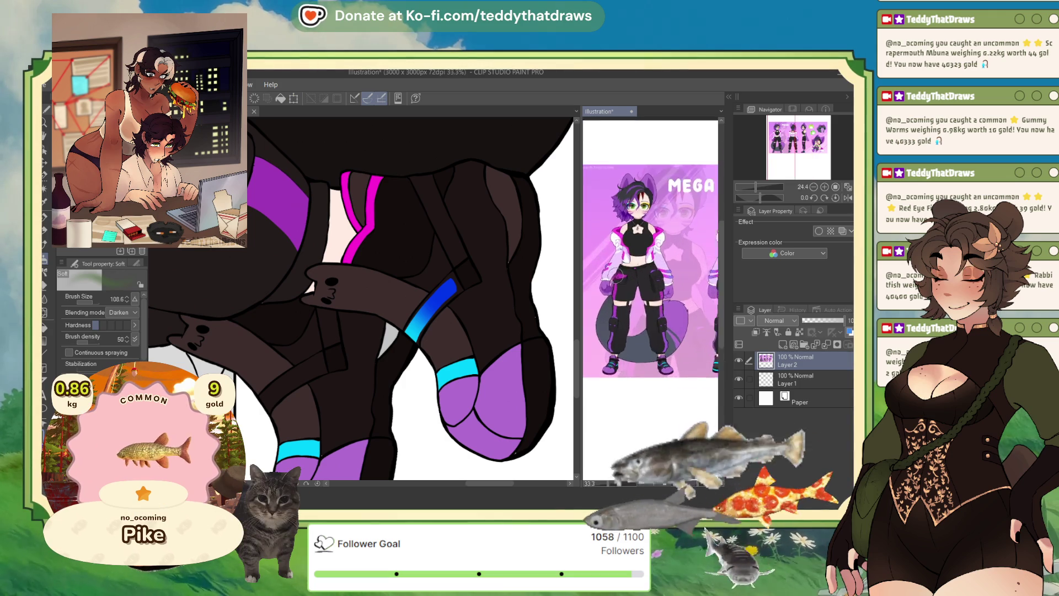
pyautogui.scroll(8, 662, 367)
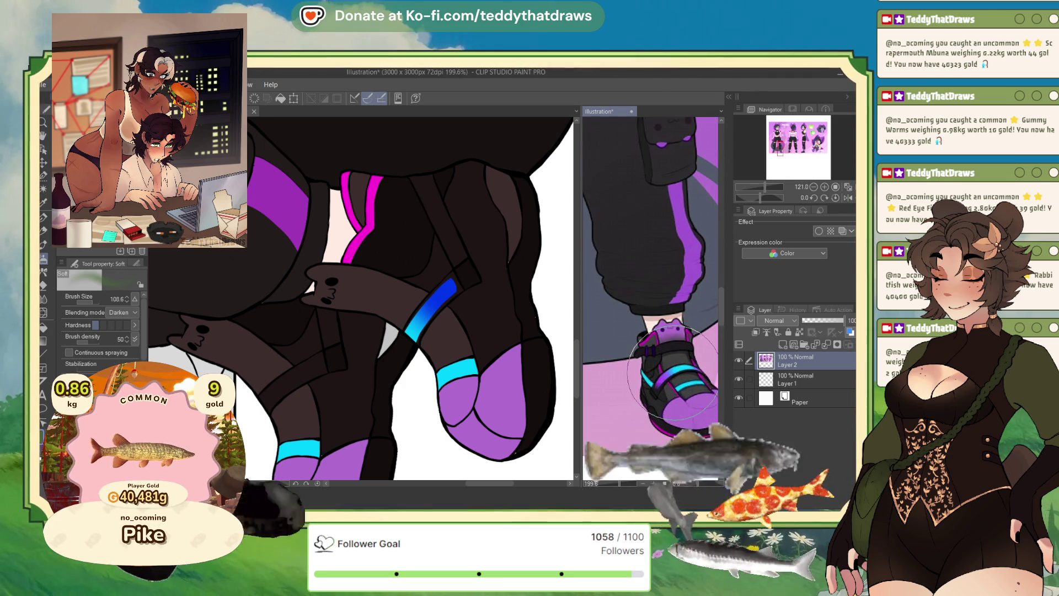
pyautogui.keyDown('alt'); pyautogui.click(665, 375); pyautogui.keyUp('alt')
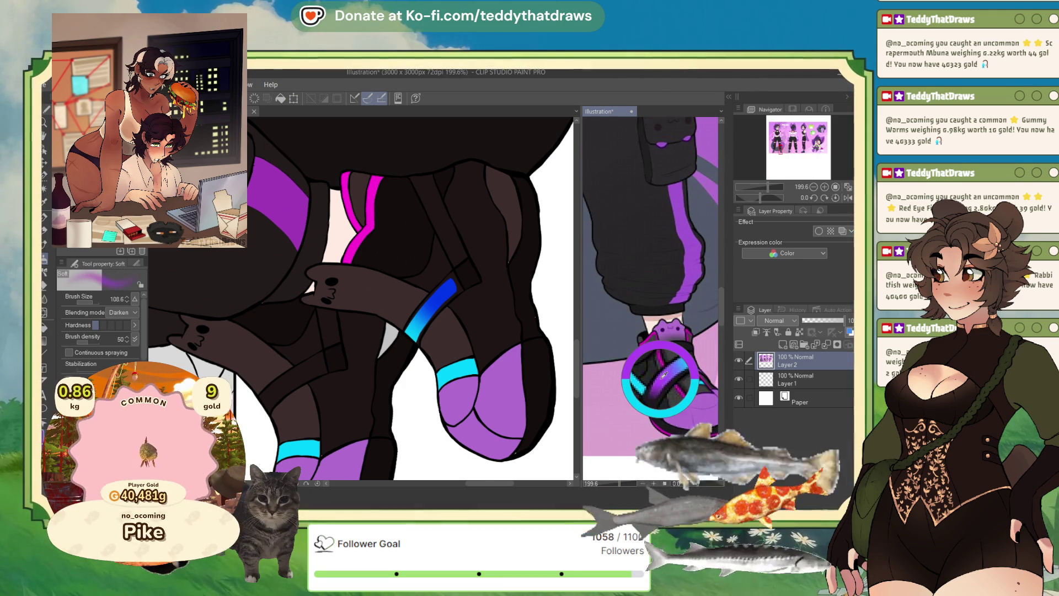
pyautogui.hotkey('ctrl', 'Tab')
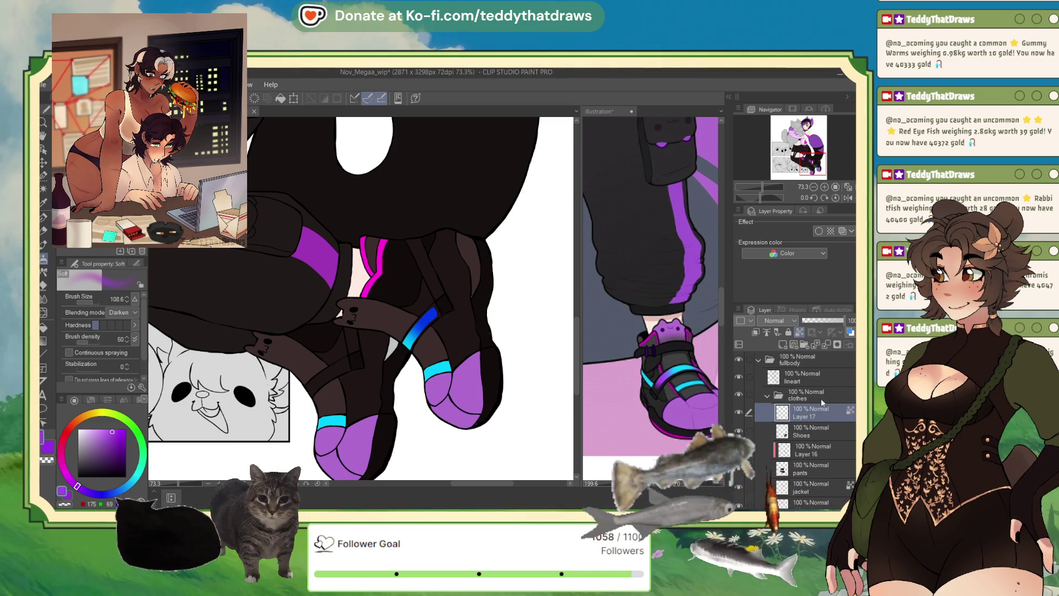
# - Retry the blue airbrush shading on the strap using colours sampled from the shoe and reference
pyautogui.moveTo(761, 201); pyautogui.dragTo(774, 195)
pyautogui.scroll(3, 233, 274)
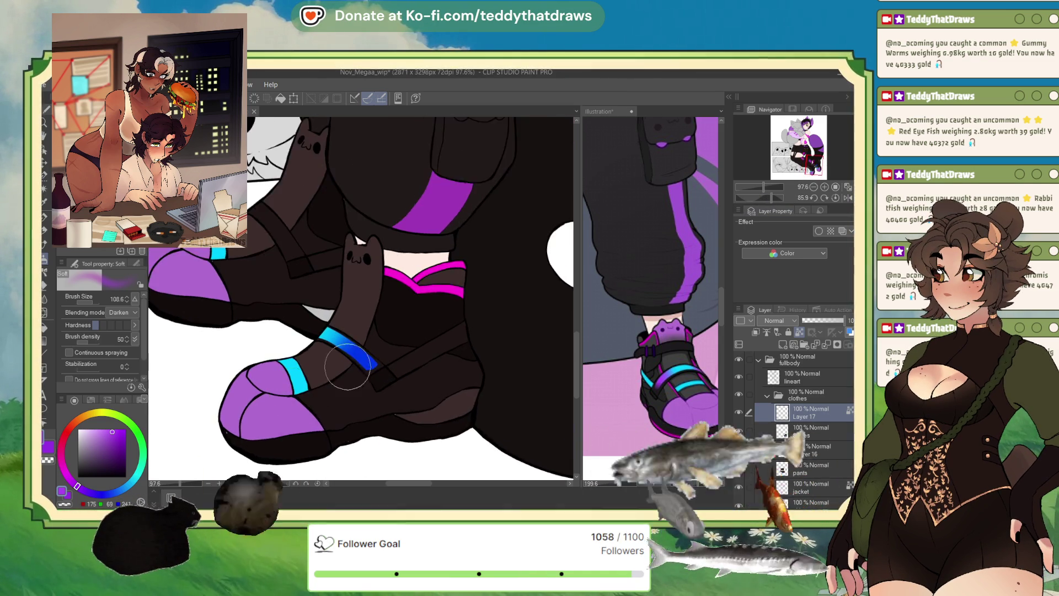
pyautogui.keyDown('alt'); pyautogui.click(323, 319); pyautogui.keyUp('alt')
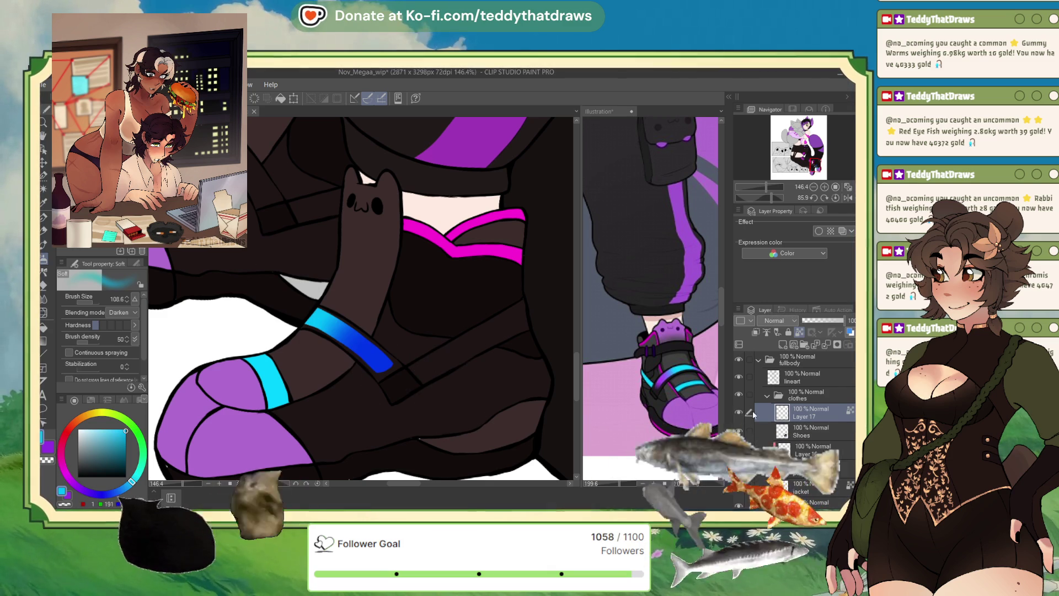
pyautogui.click(279, 98)
pyautogui.click(681, 320)
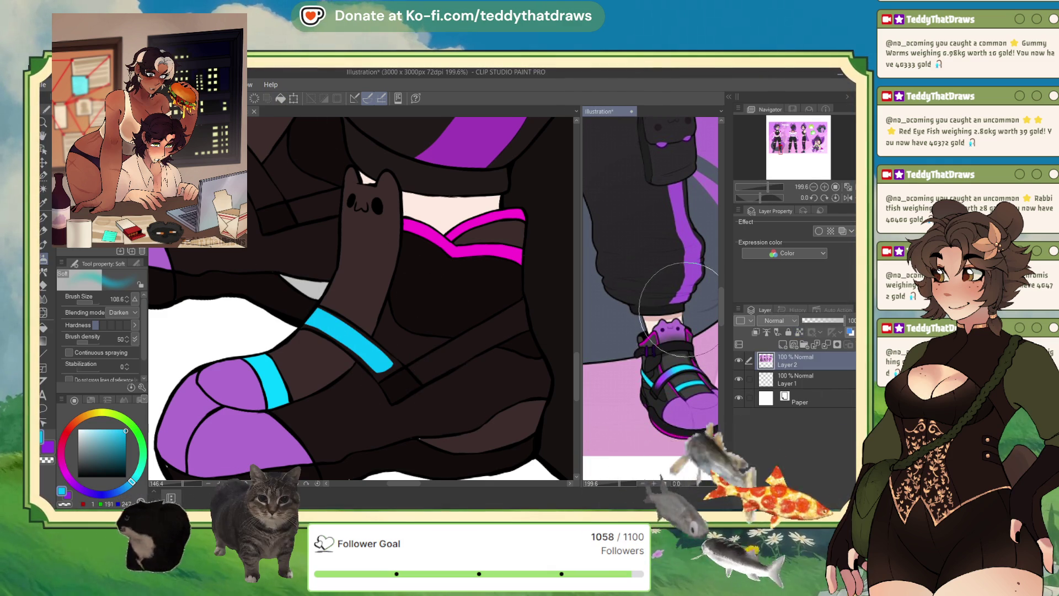
pyautogui.keyDown('alt'); pyautogui.click(668, 398); pyautogui.keyUp('alt')
pyautogui.click(490, 355)
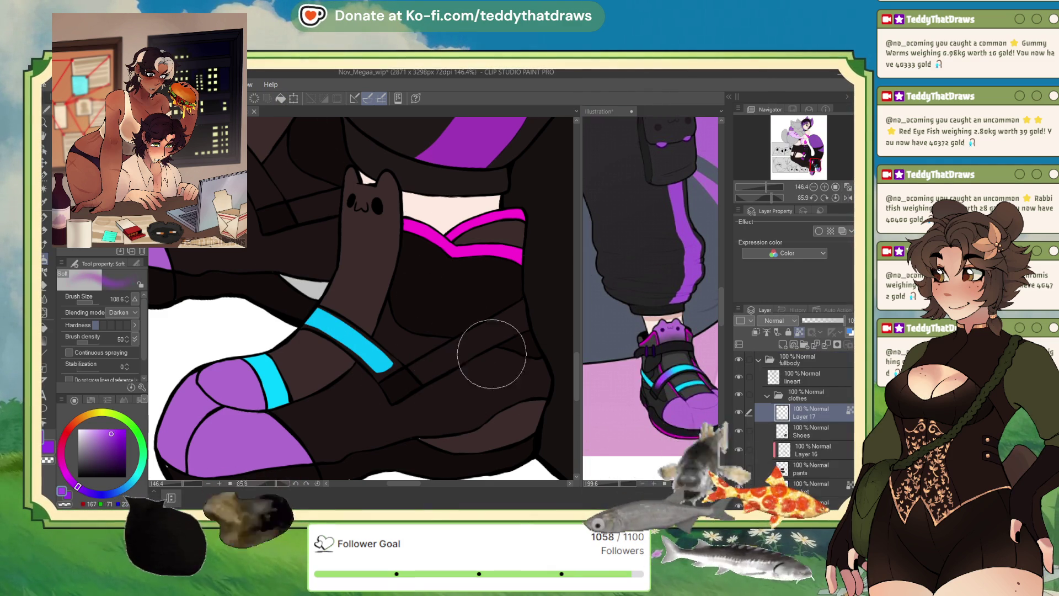
pyautogui.moveTo(386, 353)
pyautogui.mouseDown()
pyautogui.moveTo(375, 356)
pyautogui.moveTo(413, 378)
pyautogui.mouseUp()
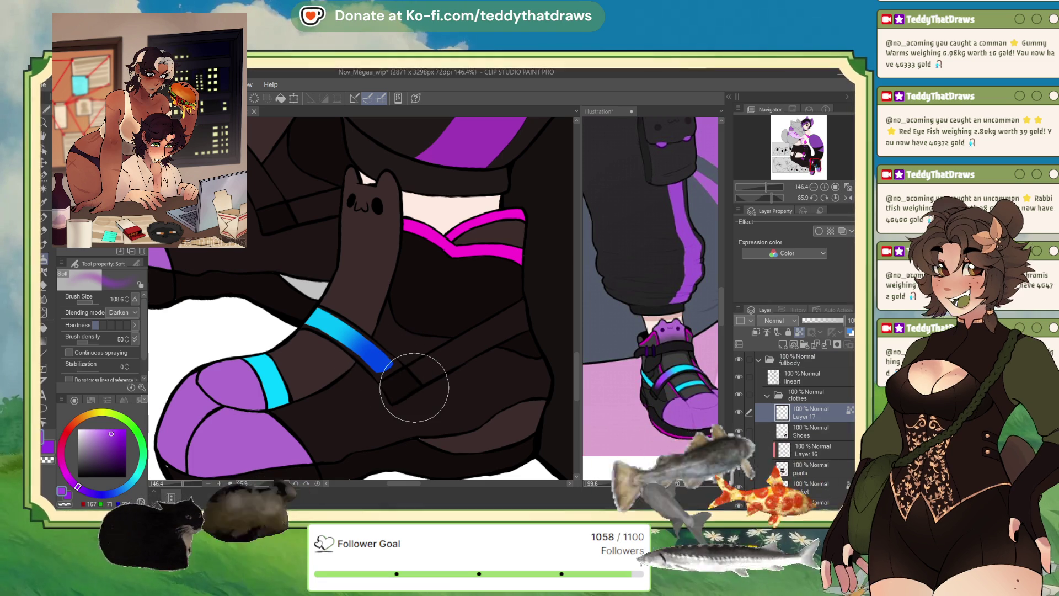
# - Toggle layer visibility to compare, then remove Layer 17's blue strap stripe
pyautogui.click(799, 377)
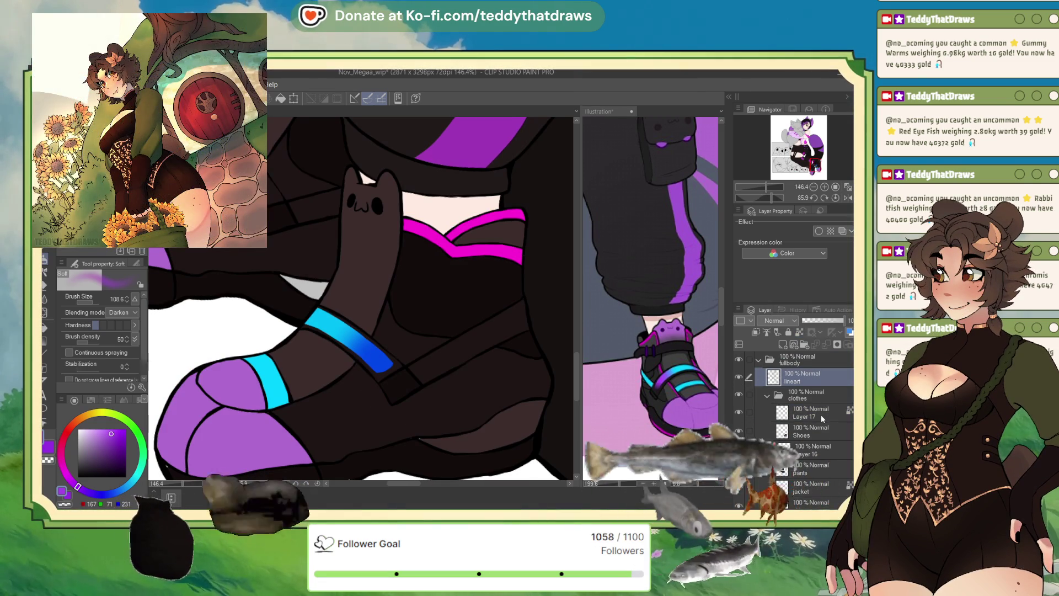
pyautogui.click(821, 432)
pyautogui.click(747, 428)
pyautogui.click(747, 428)
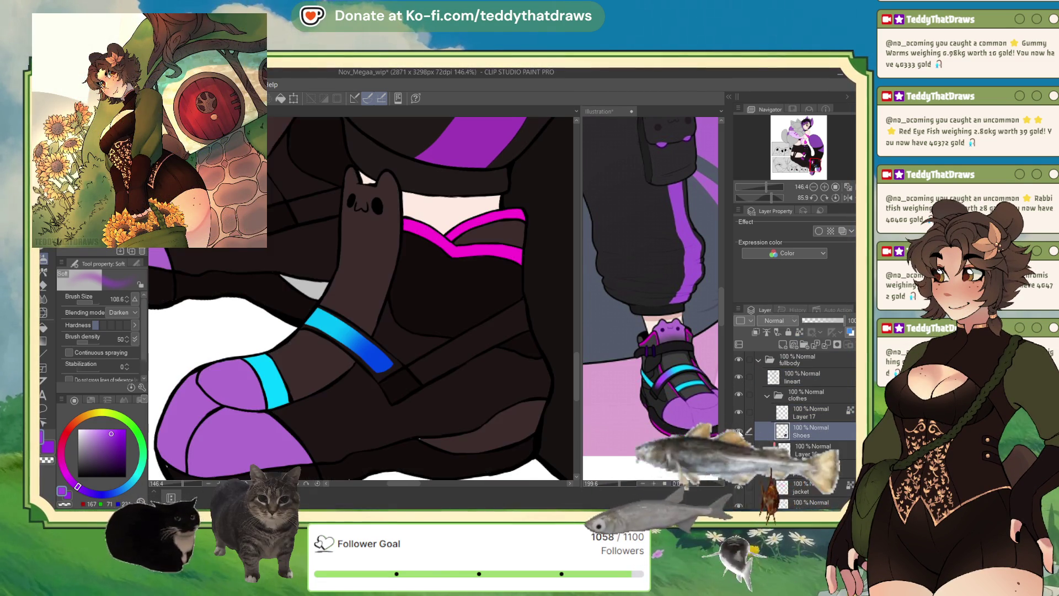
pyautogui.click(747, 428)
pyautogui.click(747, 428)
pyautogui.click(759, 413)
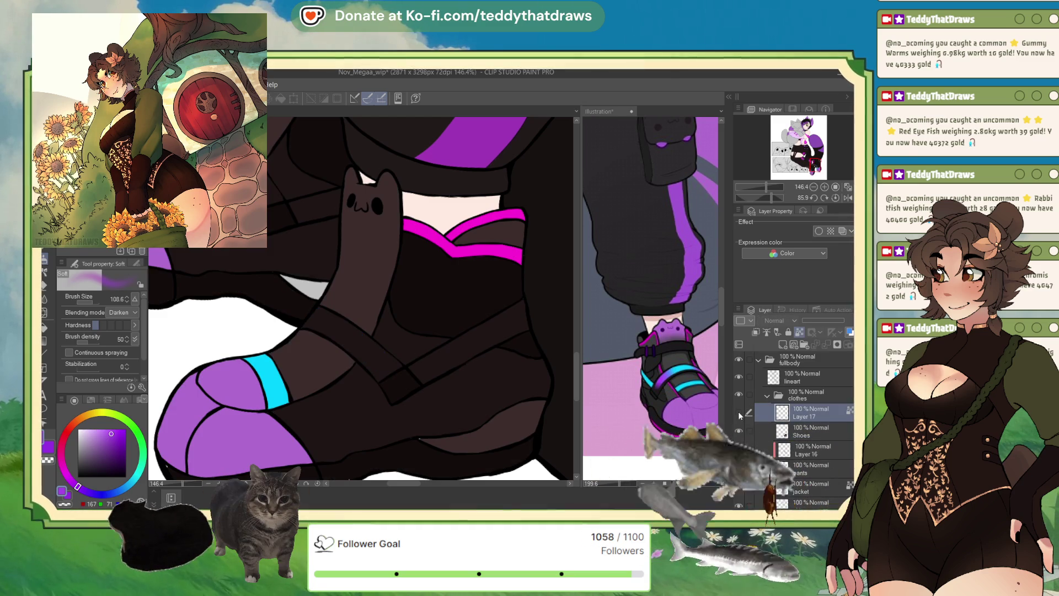
pyautogui.click(759, 413)
pyautogui.hotkey('ctrl', 'z')
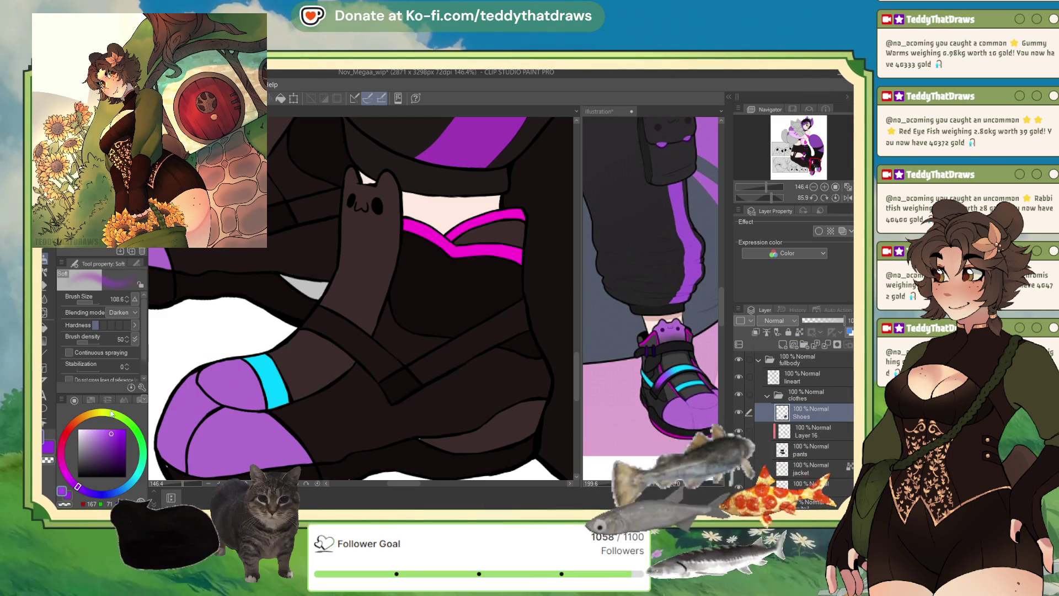
# - Clip the new strap layer to the Shoes layer and switch to the G-pen
pyautogui.press('p')
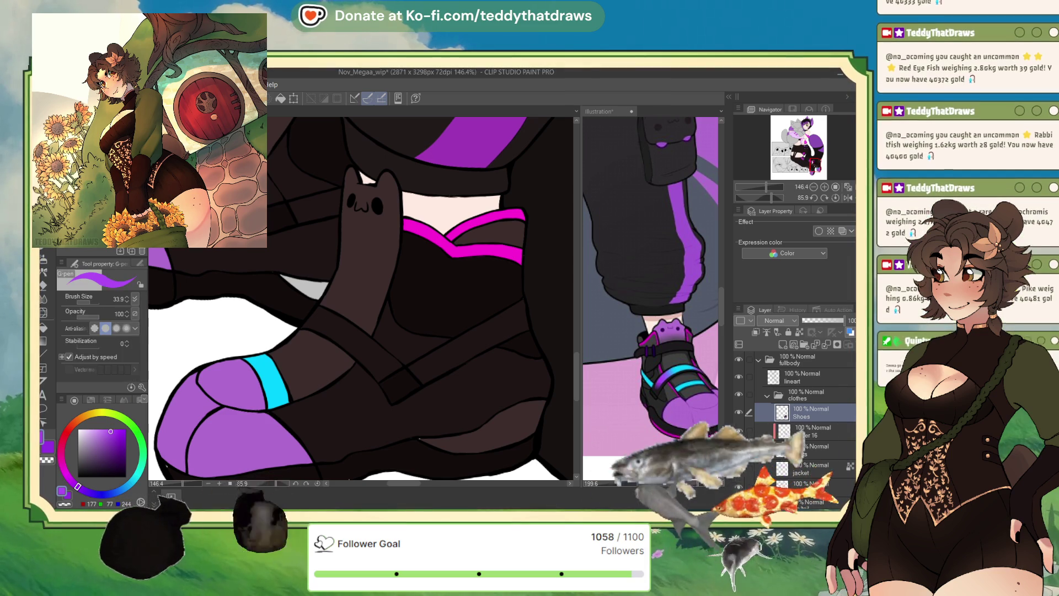
pyautogui.moveTo(369, 346); pyautogui.dragTo(381, 379)
pyautogui.hotkey('ctrl', 'z')
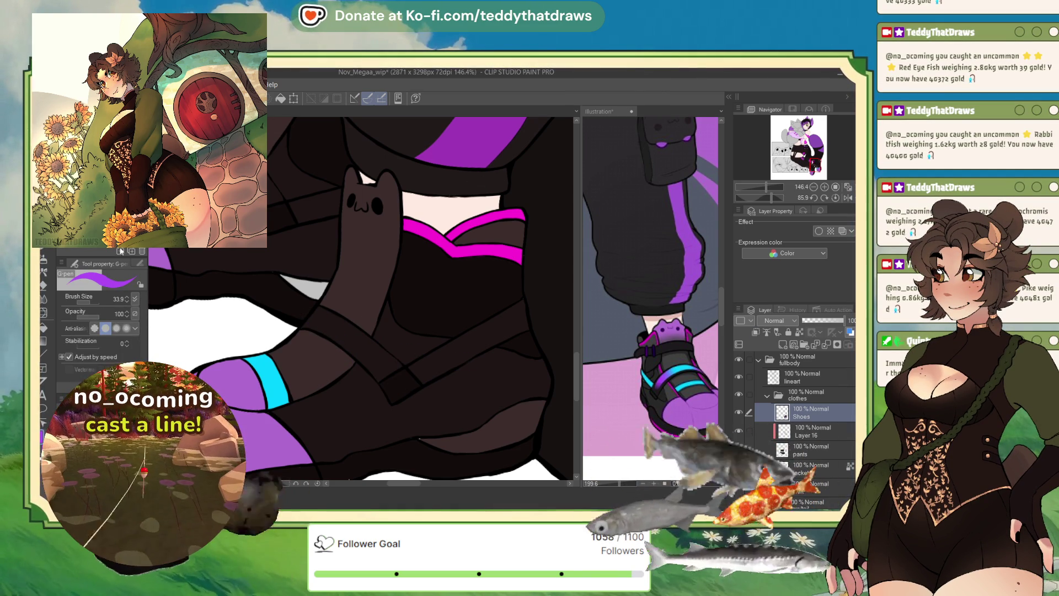
pyautogui.press('b')
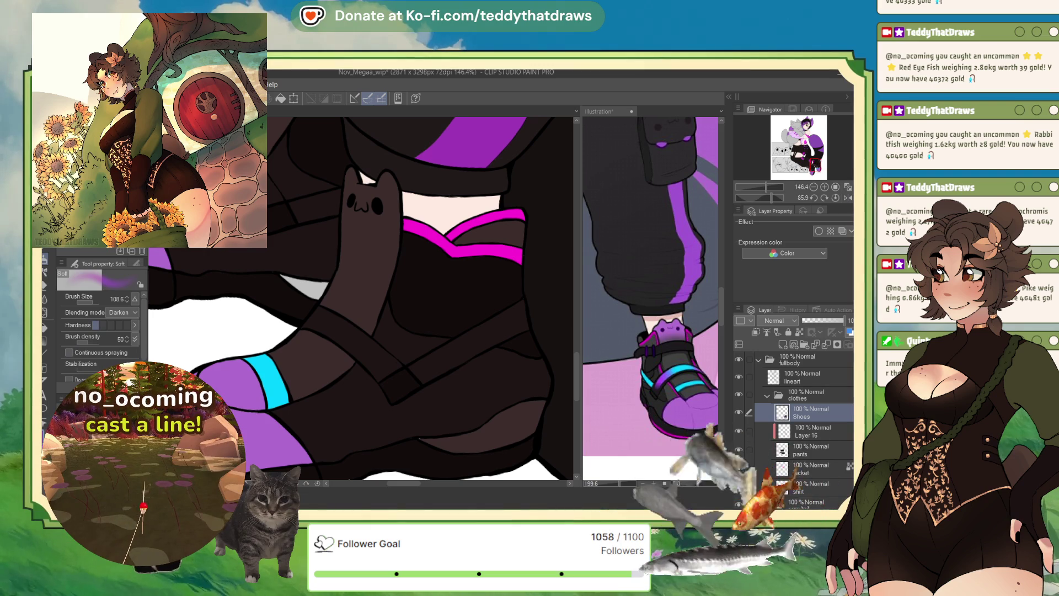
pyautogui.moveTo(83, 302); pyautogui.dragTo(94, 300)
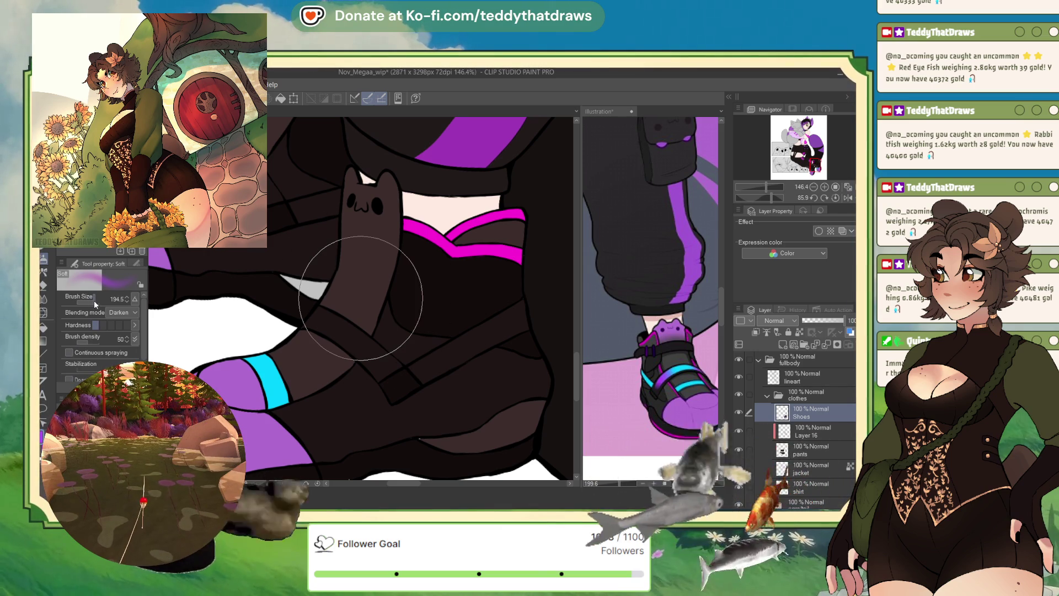
pyautogui.press('p')
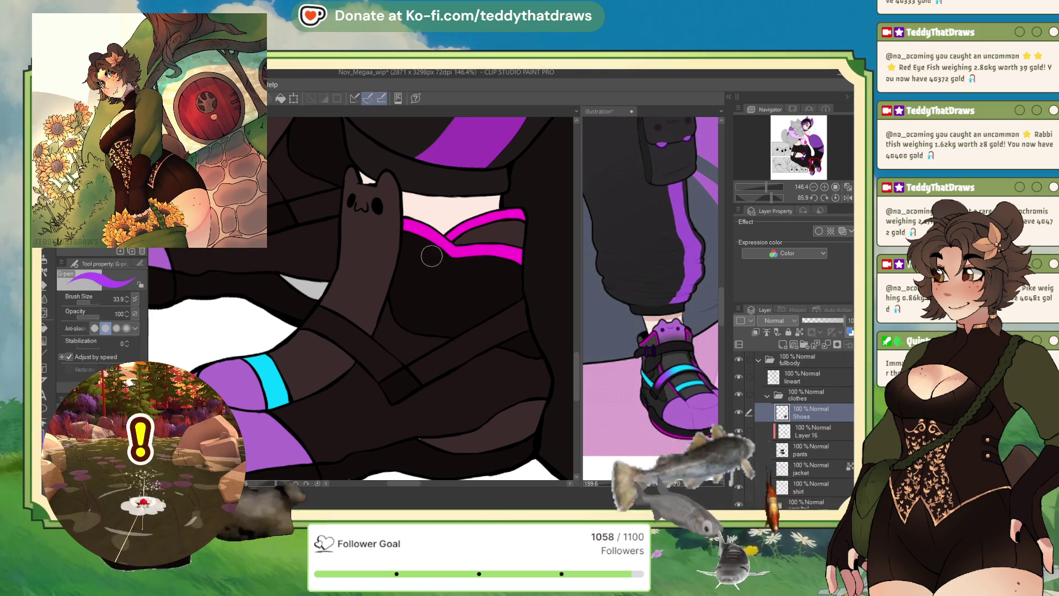
pyautogui.click(755, 331)
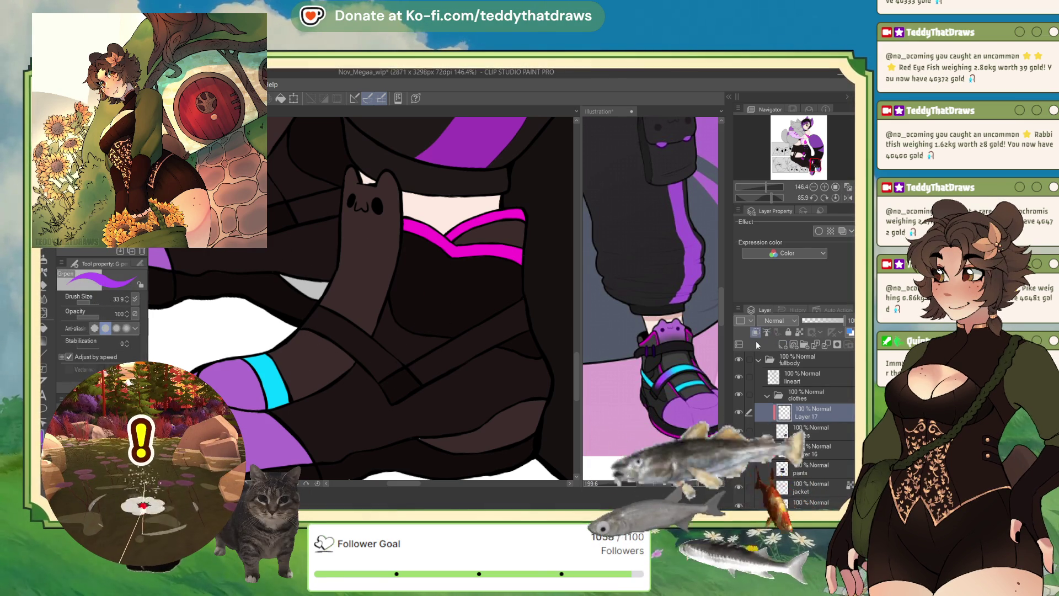
# - Paint the upper strap purple down toward the buckle and soften its end with the eraser
pyautogui.moveTo(316, 322)
pyautogui.mouseDown()
pyautogui.moveTo(347, 333)
pyautogui.moveTo(308, 313)
pyautogui.mouseUp()
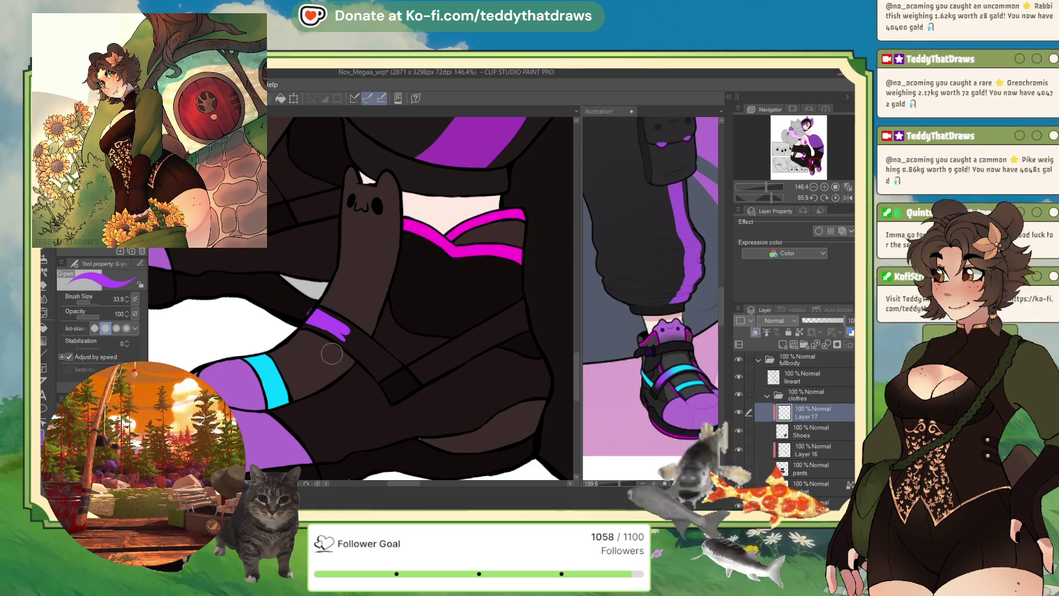
pyautogui.moveTo(314, 319)
pyautogui.mouseDown()
pyautogui.moveTo(371, 360)
pyautogui.moveTo(343, 327)
pyautogui.mouseUp()
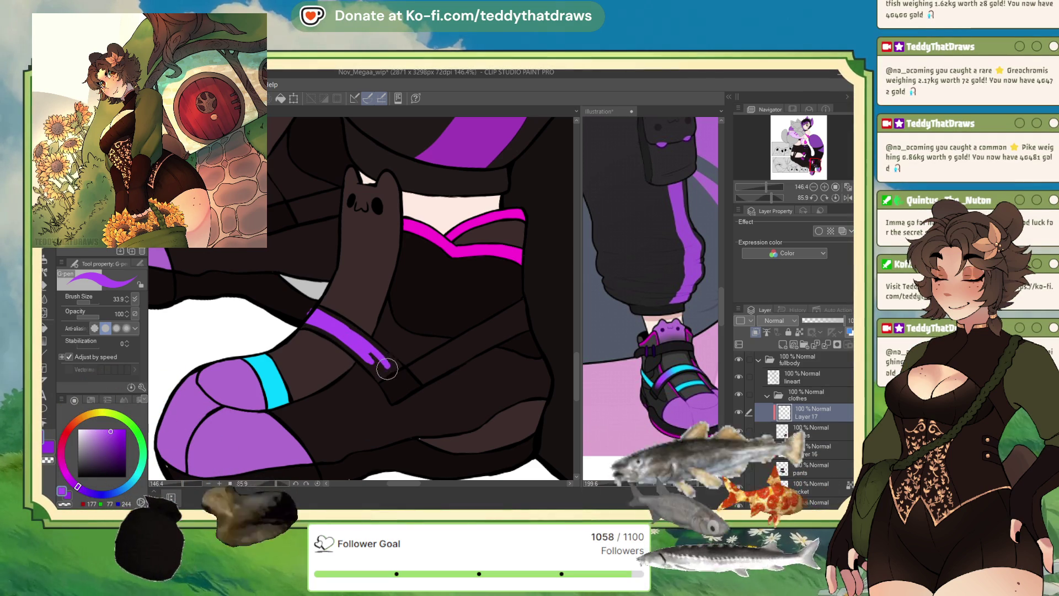
pyautogui.moveTo(386, 368)
pyautogui.mouseDown()
pyautogui.moveTo(364, 356)
pyautogui.moveTo(392, 365)
pyautogui.mouseUp()
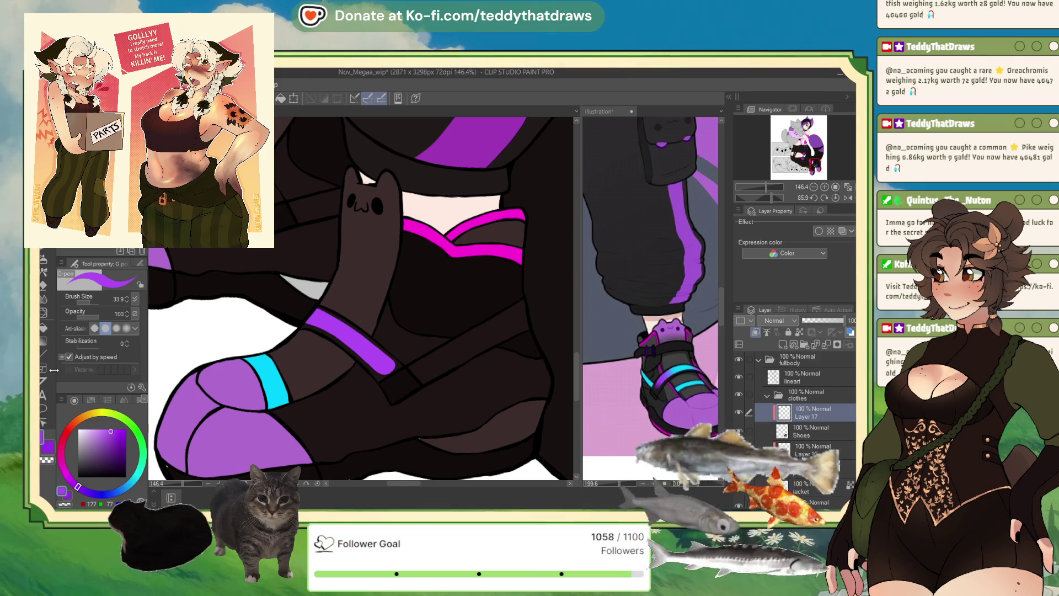
pyautogui.press('e')
pyautogui.moveTo(448, 372)
pyautogui.mouseDown()
pyautogui.moveTo(397, 378)
pyautogui.moveTo(406, 391)
pyautogui.moveTo(371, 412)
pyautogui.mouseUp()
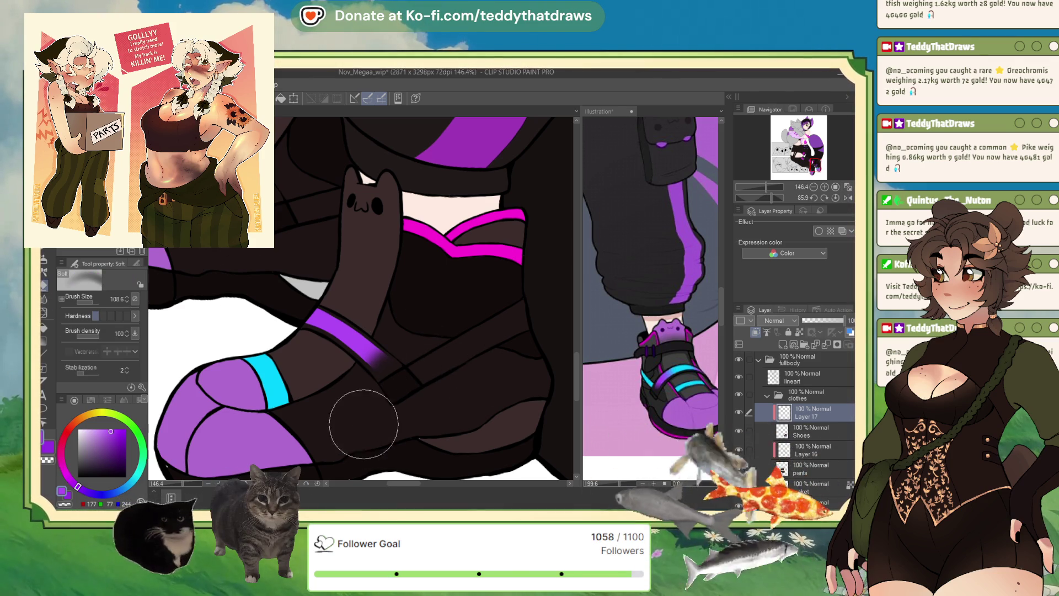
# - Airbrush cyan from the ankle band over the purple strap so it fades into blue
pyautogui.click(835, 197)
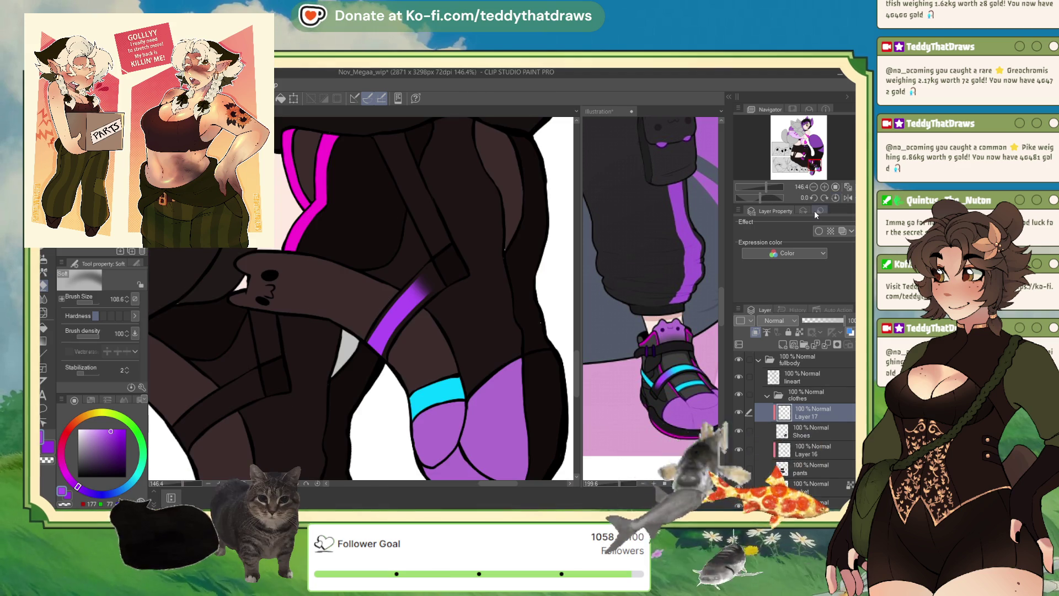
pyautogui.keyDown('alt'); pyautogui.click(441, 392); pyautogui.keyUp('alt')
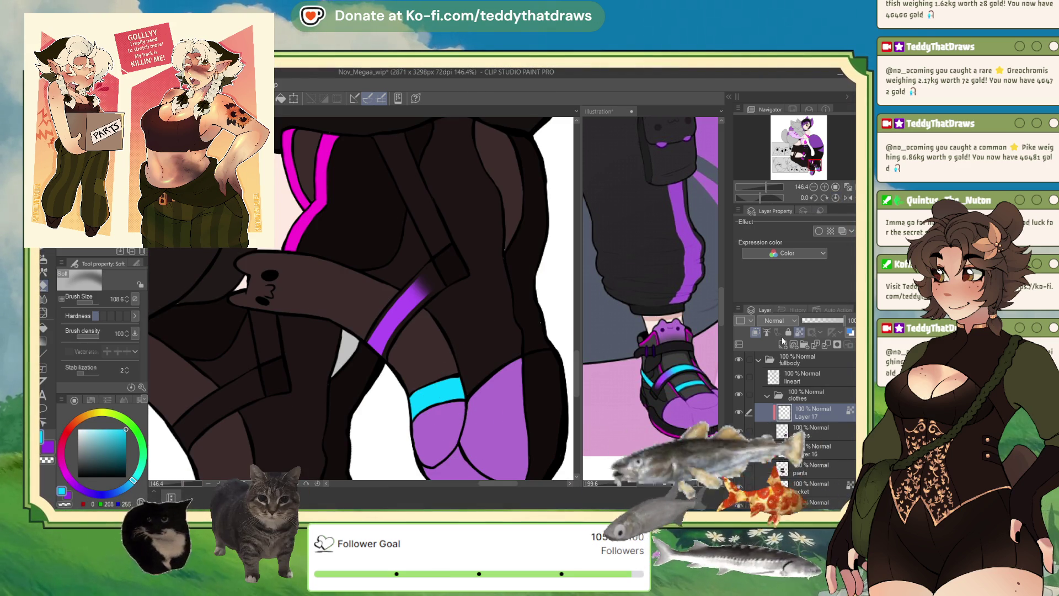
pyautogui.click(45, 259)
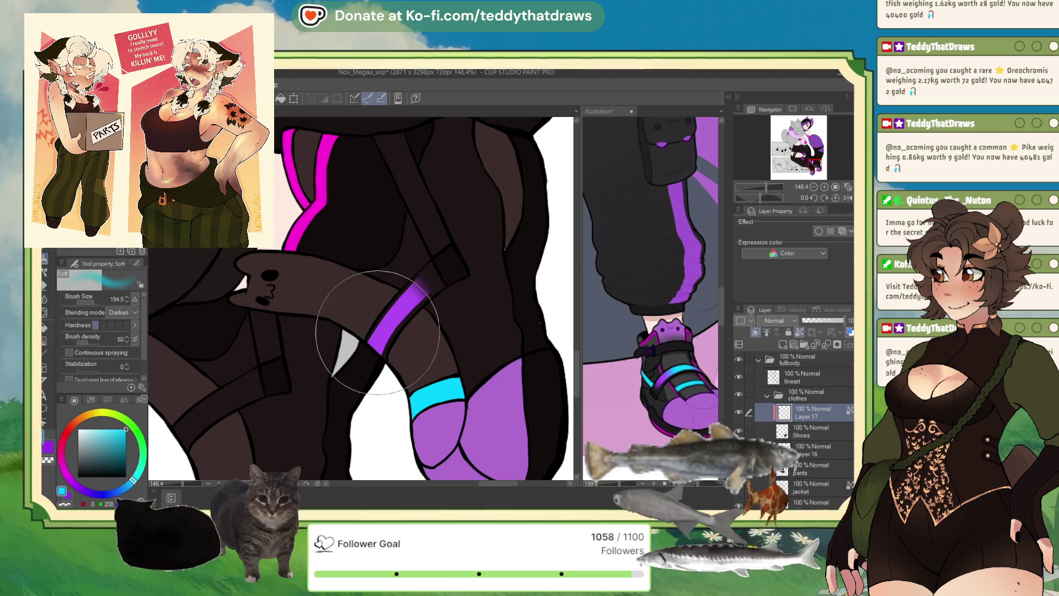
pyautogui.moveTo(307, 343); pyautogui.dragTo(354, 366)
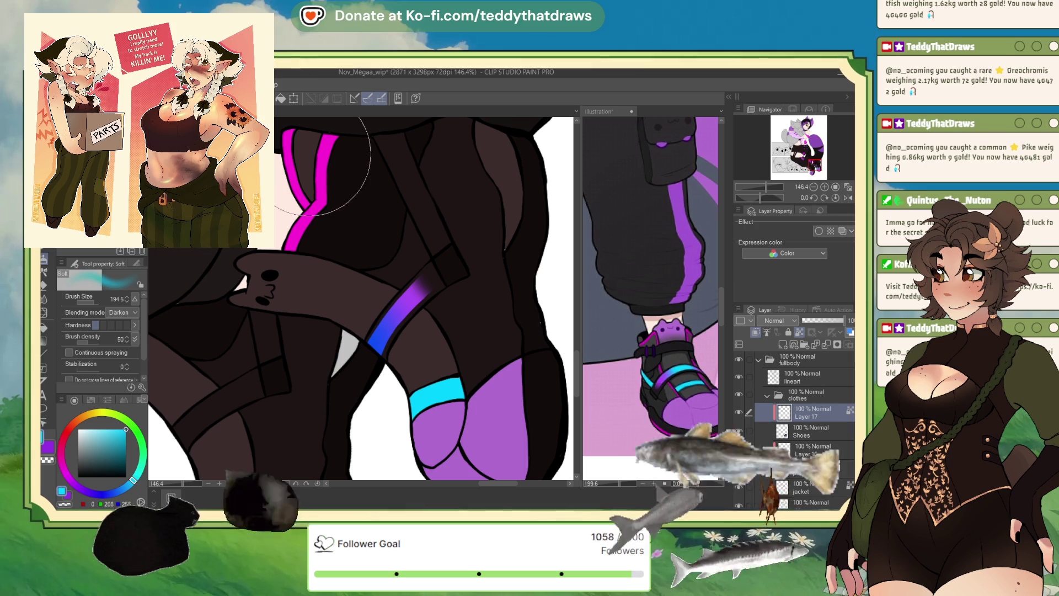
# - Tilt the canvas to match the direction of the leg straps
pyautogui.scroll(-3, 323, 166)
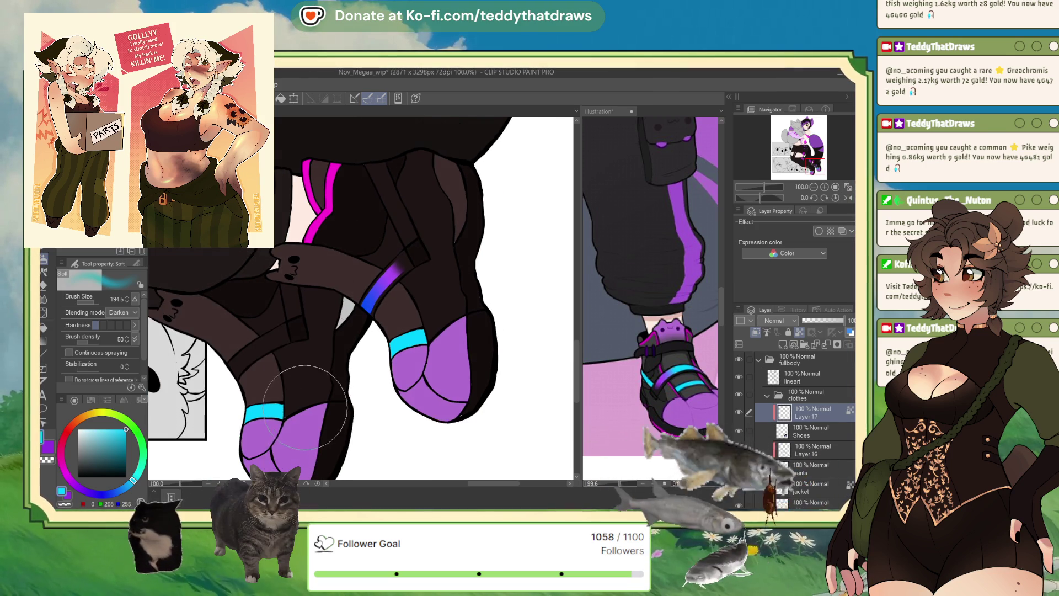
pyautogui.scroll(3, 244, 315)
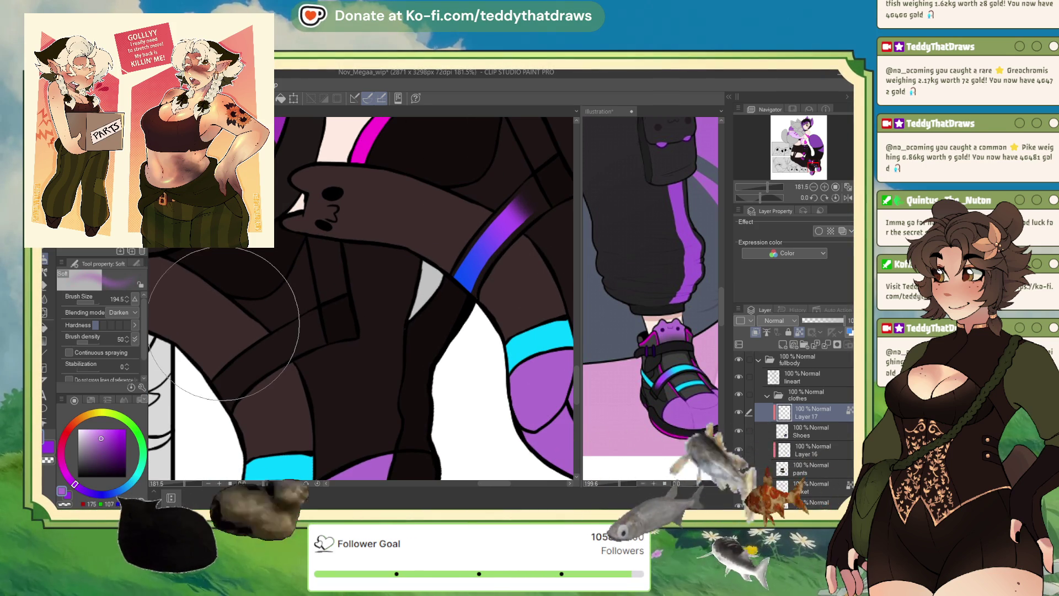
pyautogui.moveTo(761, 197); pyautogui.dragTo(754, 197)
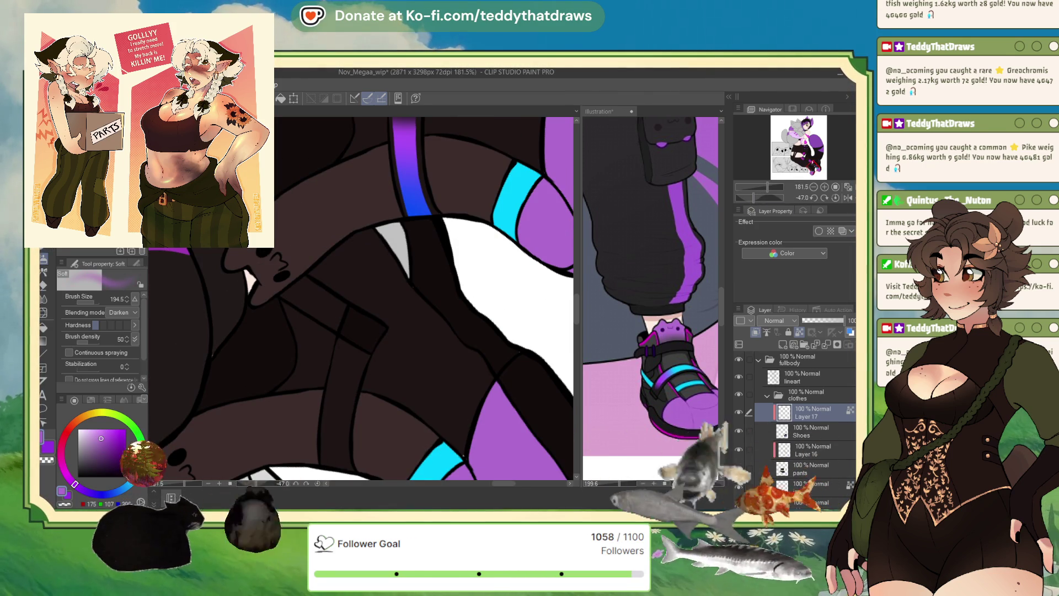
# - Paint a purple stripe with the G-pen down the lower leg strap, rounding its bottom end
pyautogui.press('p')
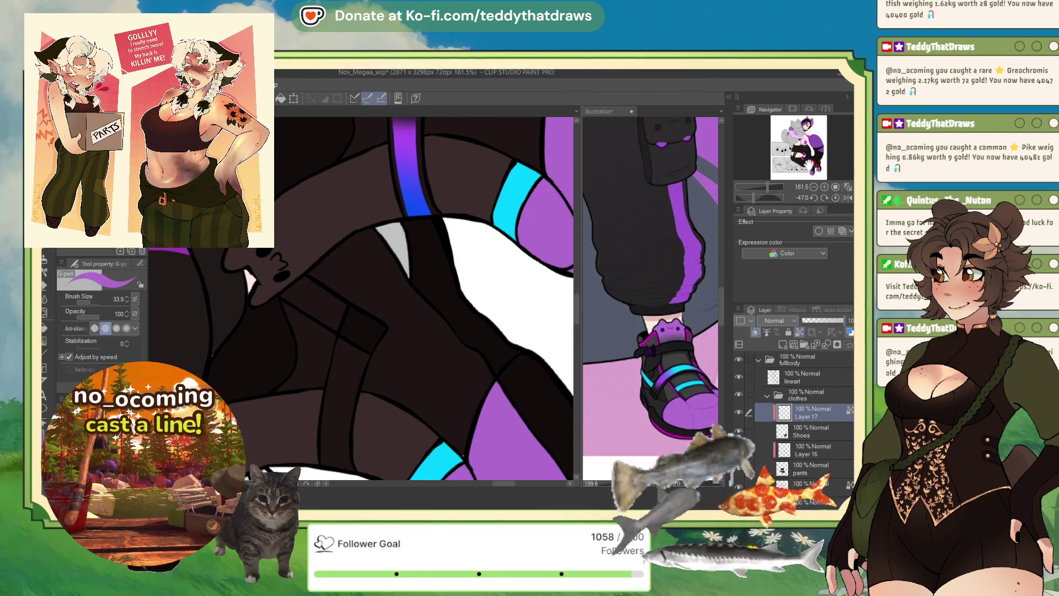
pyautogui.moveTo(386, 303); pyautogui.dragTo(425, 243)
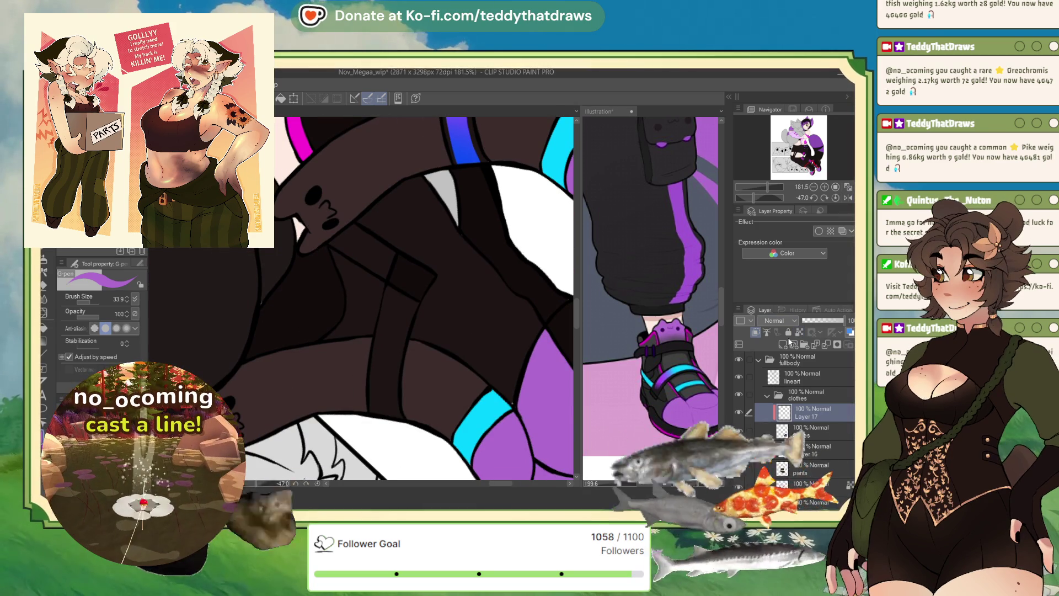
pyautogui.moveTo(391, 298)
pyautogui.mouseDown()
pyautogui.moveTo(383, 327)
pyautogui.moveTo(400, 298)
pyautogui.moveTo(373, 341)
pyautogui.mouseUp()
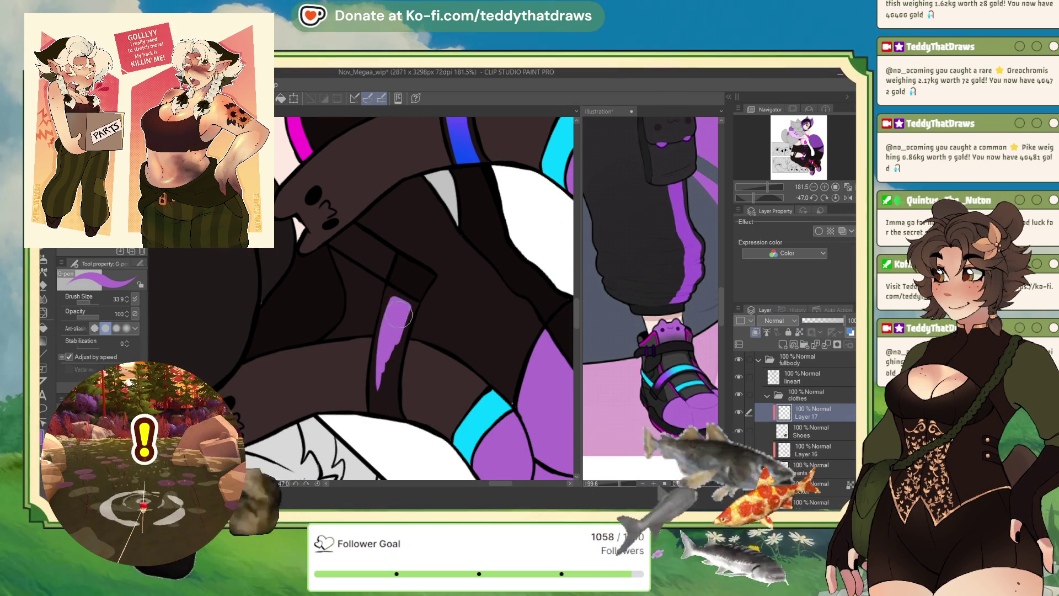
pyautogui.moveTo(392, 353); pyautogui.dragTo(389, 401)
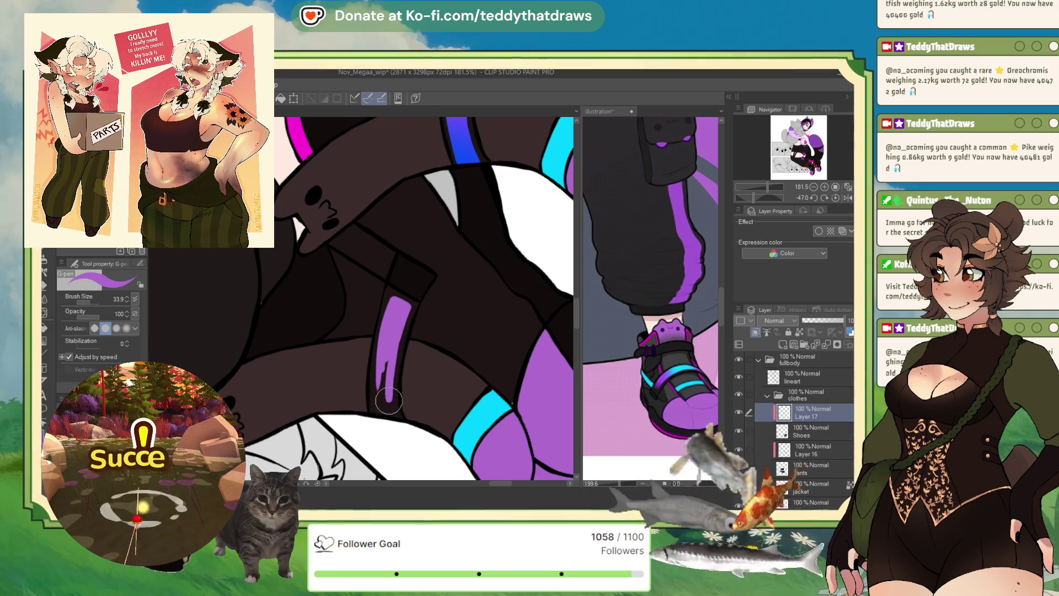
pyautogui.moveTo(380, 339); pyautogui.dragTo(389, 406)
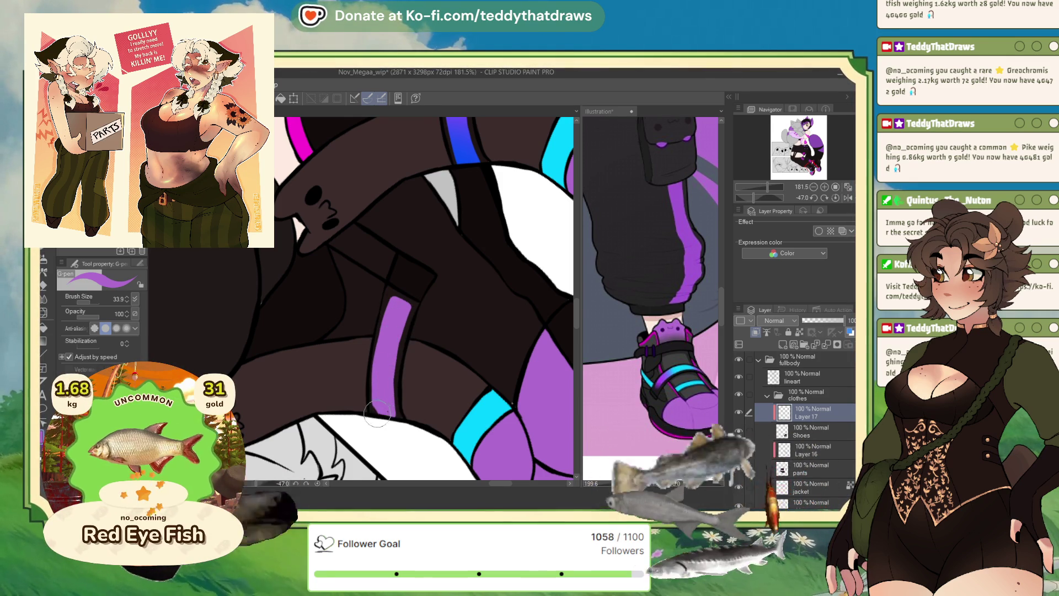
pyautogui.moveTo(393, 416); pyautogui.dragTo(390, 411)
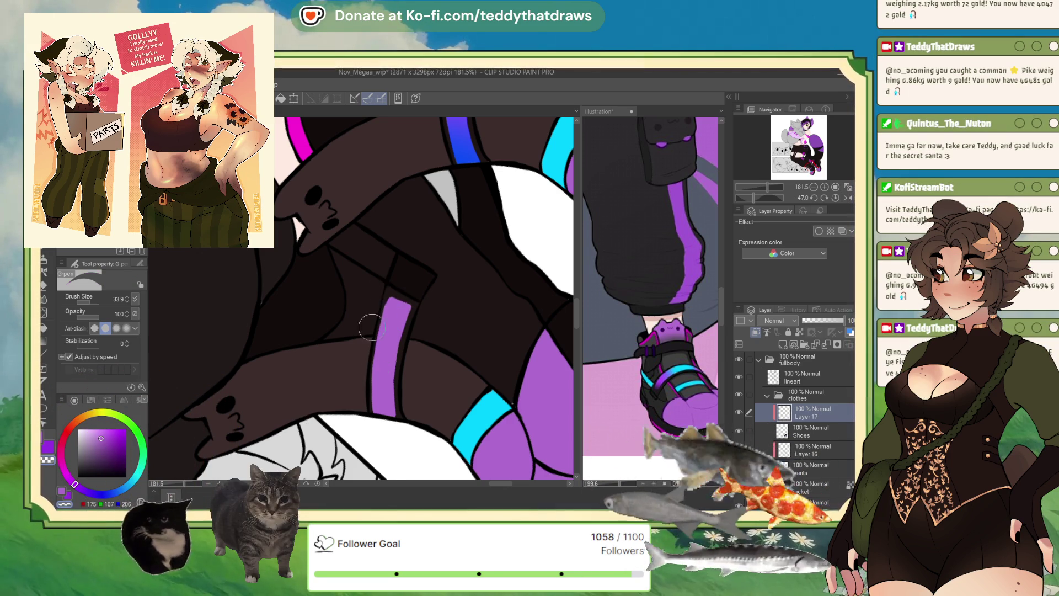
# - Eyedrop blue from the existing gradient stripe and cyan from the reference image
pyautogui.keyDown('alt'); pyautogui.click(473, 154); pyautogui.keyUp('alt')
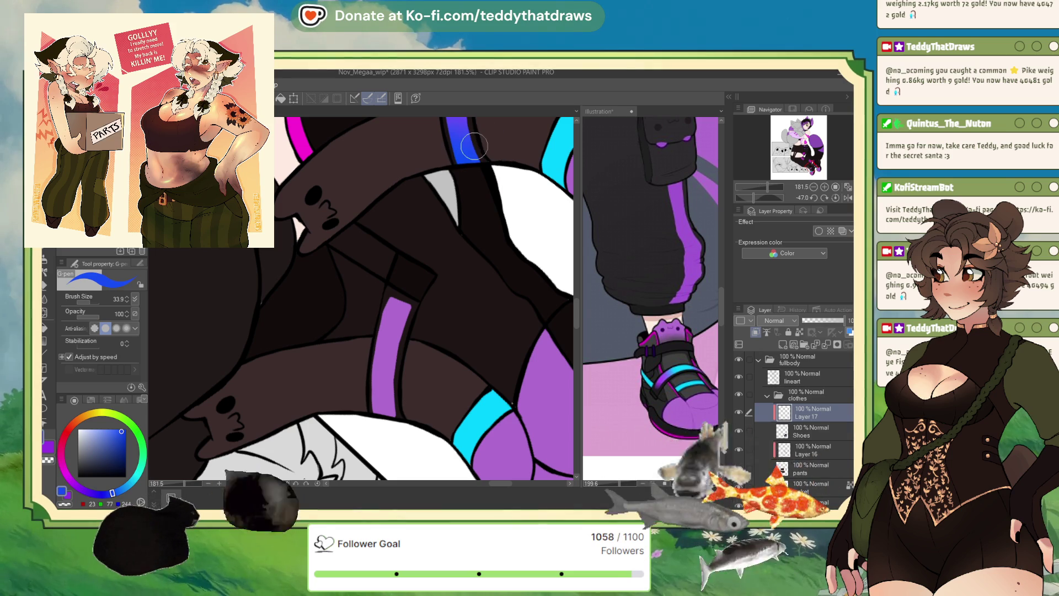
pyautogui.click(683, 369)
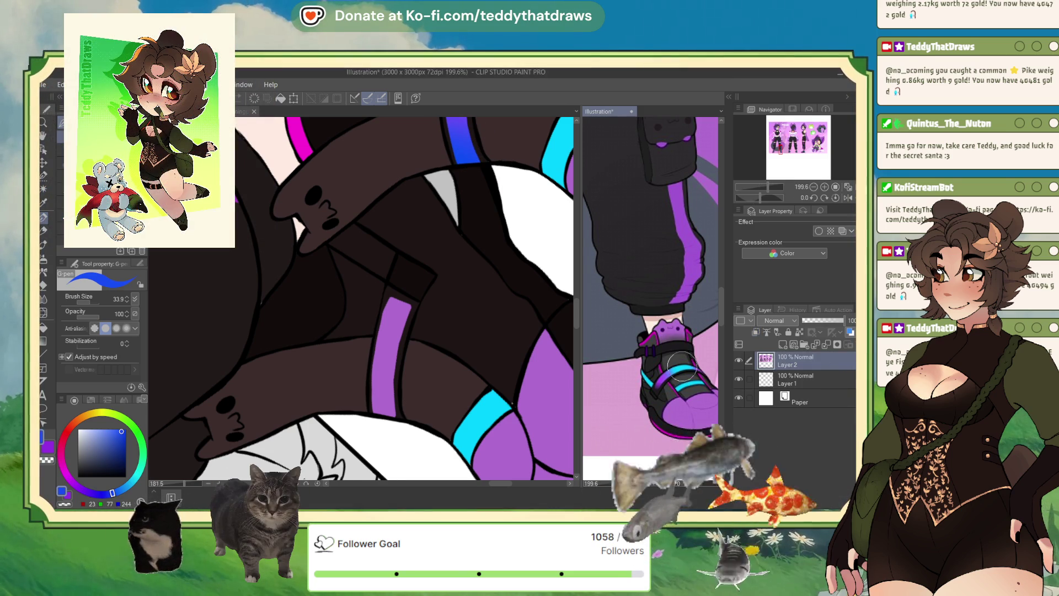
pyautogui.keyDown('alt'); pyautogui.click(682, 368); pyautogui.keyUp('alt')
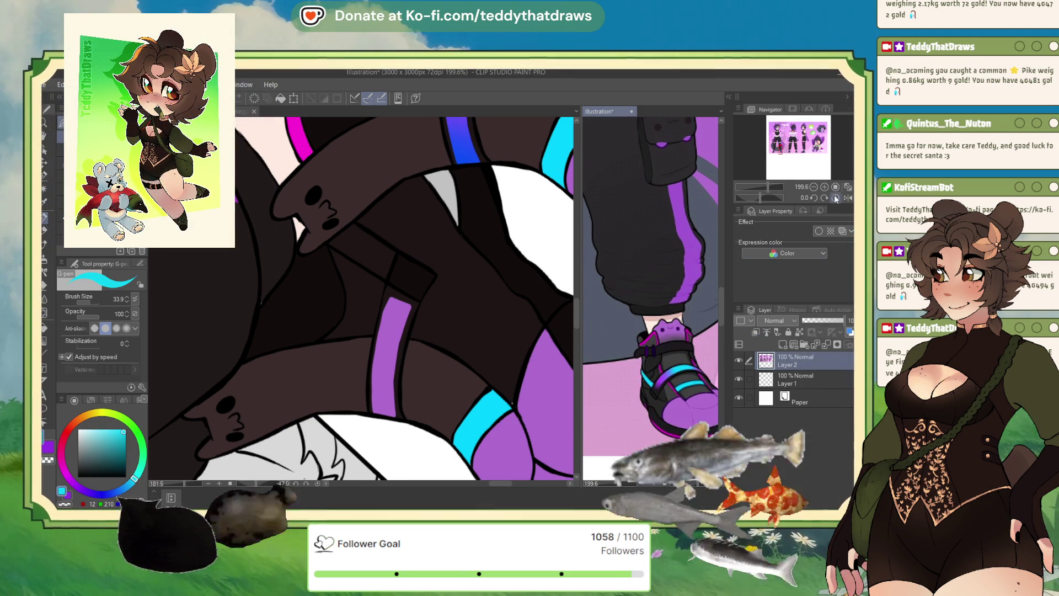
pyautogui.moveTo(349, 347); pyautogui.dragTo(327, 361)
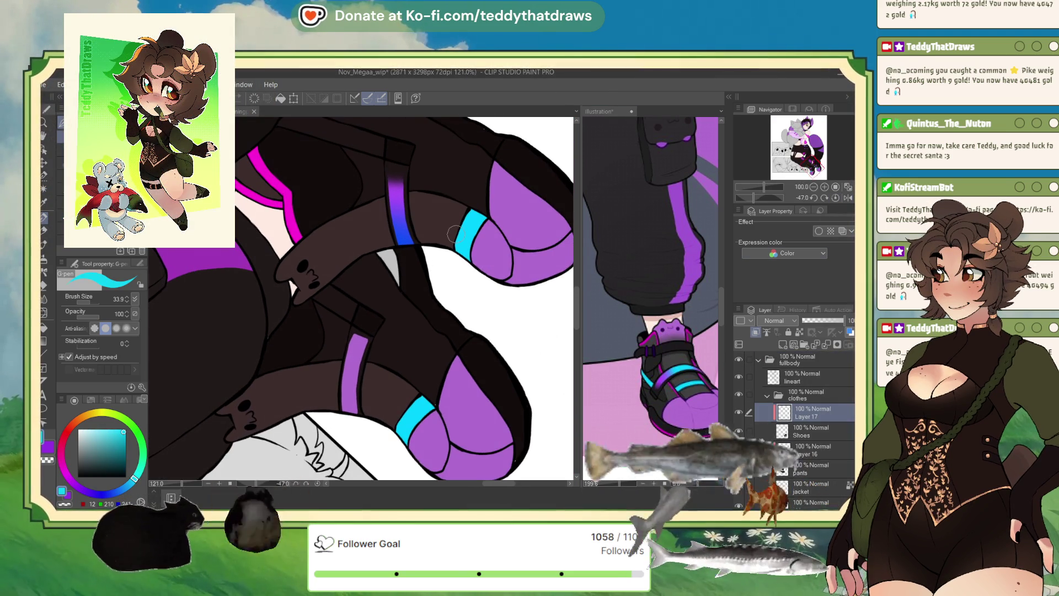
# - Airbrush blue into the new stripe's lower end after undoing a try on the upper end
pyautogui.click(836, 197)
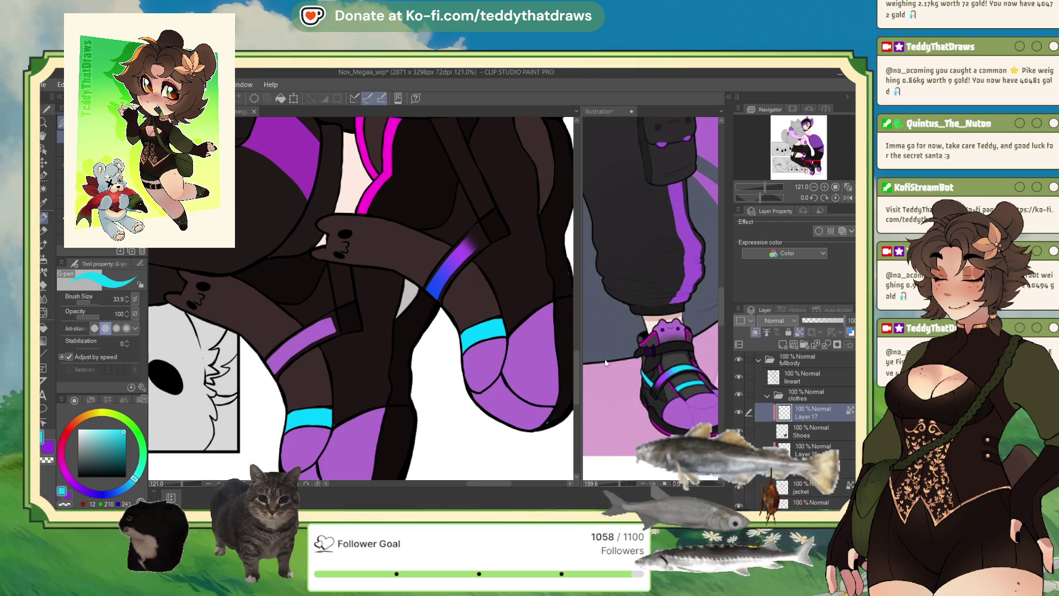
pyautogui.press('b')
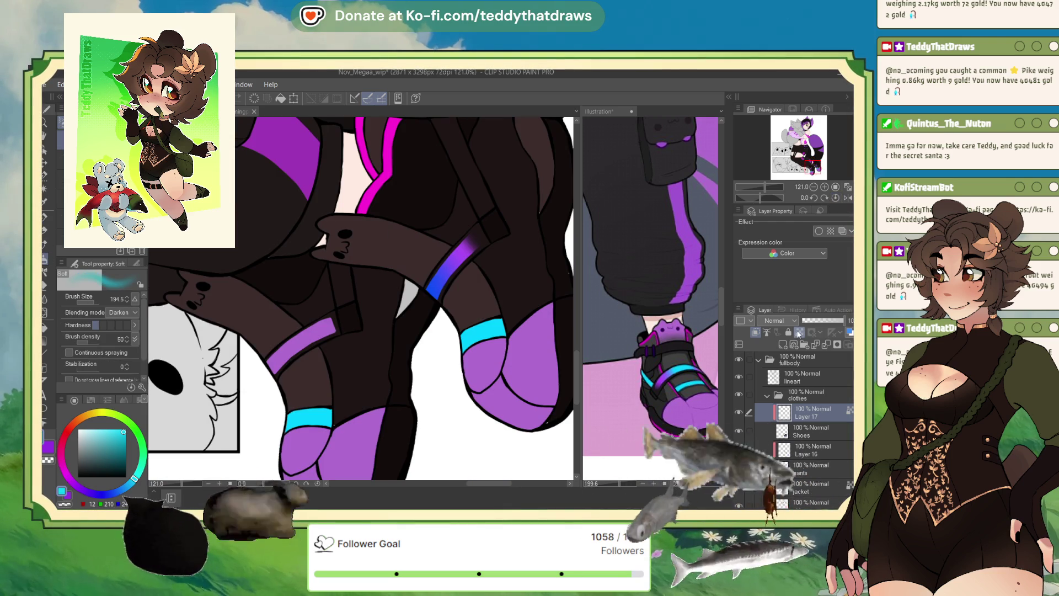
pyautogui.moveTo(331, 272)
pyautogui.mouseDown()
pyautogui.moveTo(349, 283)
pyautogui.moveTo(341, 293)
pyautogui.mouseUp()
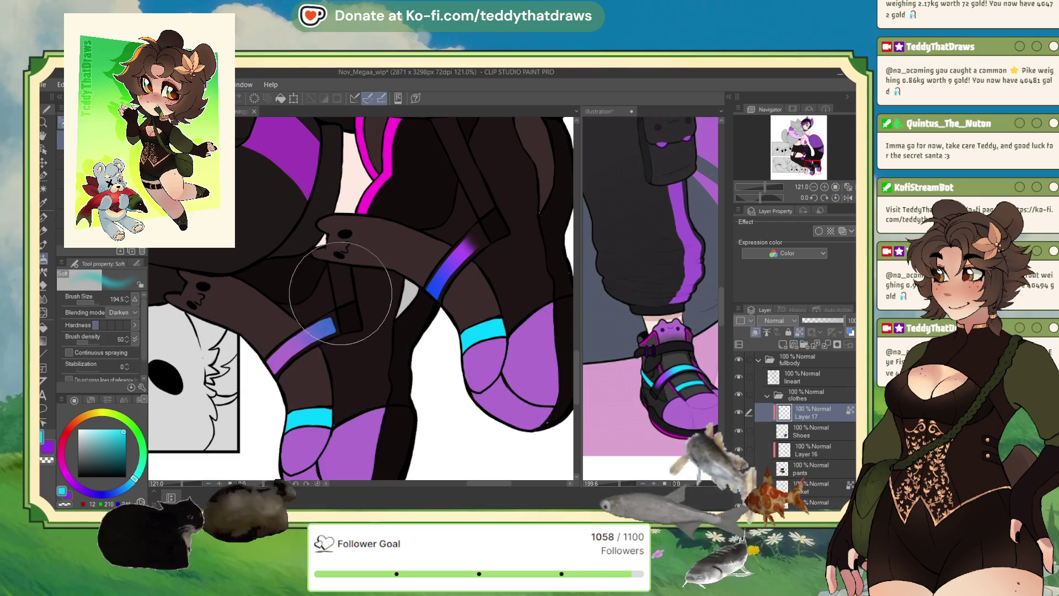
pyautogui.hotkey('ctrl', 'z')
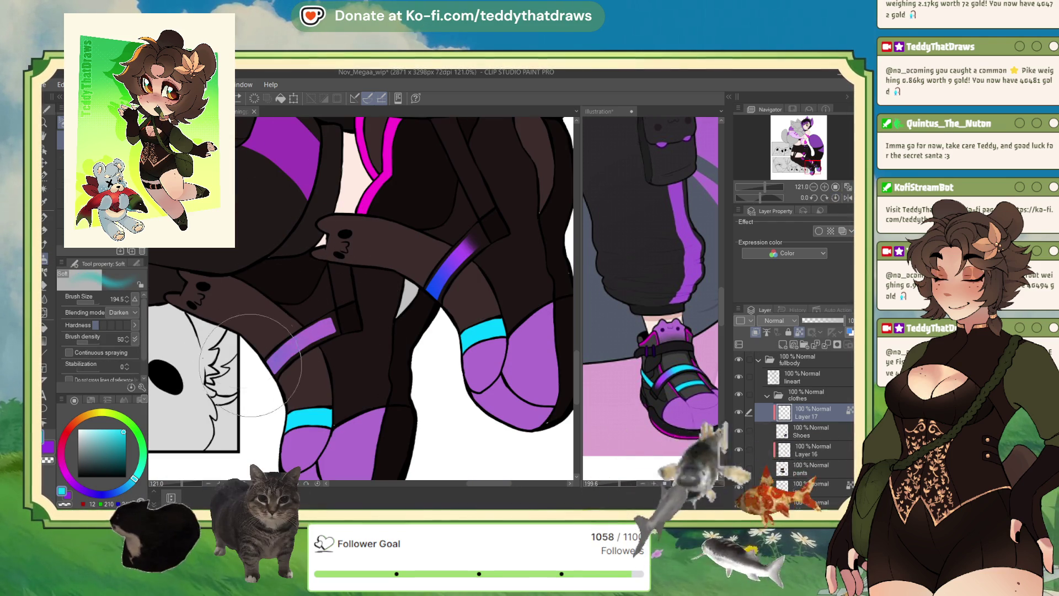
pyautogui.moveTo(251, 365); pyautogui.dragTo(265, 357)
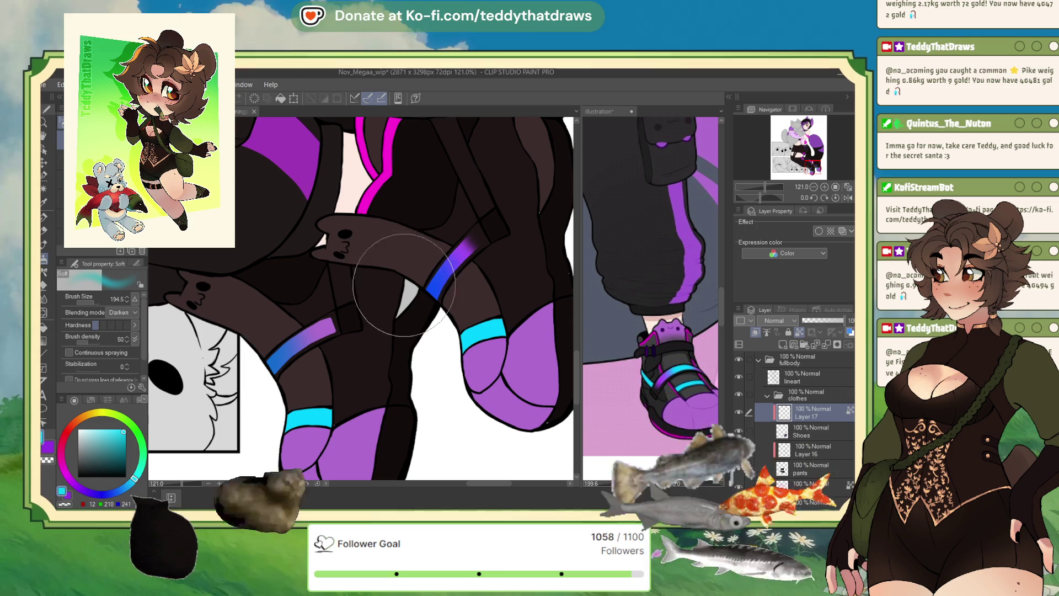
# - Eyedrop purple from the shoe in the reference image
pyautogui.scroll(-5, 411, 292)
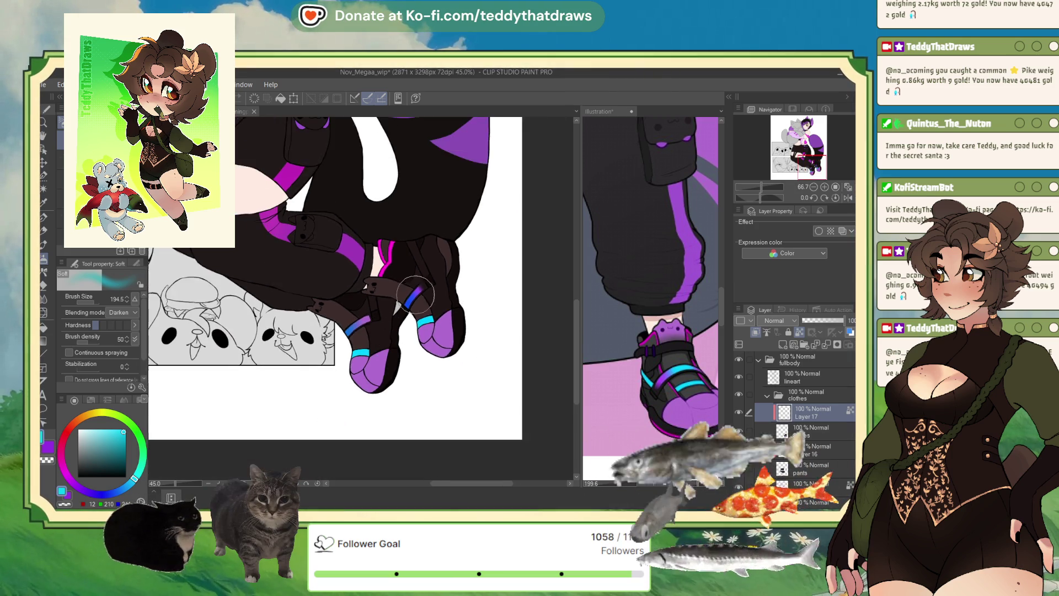
pyautogui.scroll(2, 416, 295)
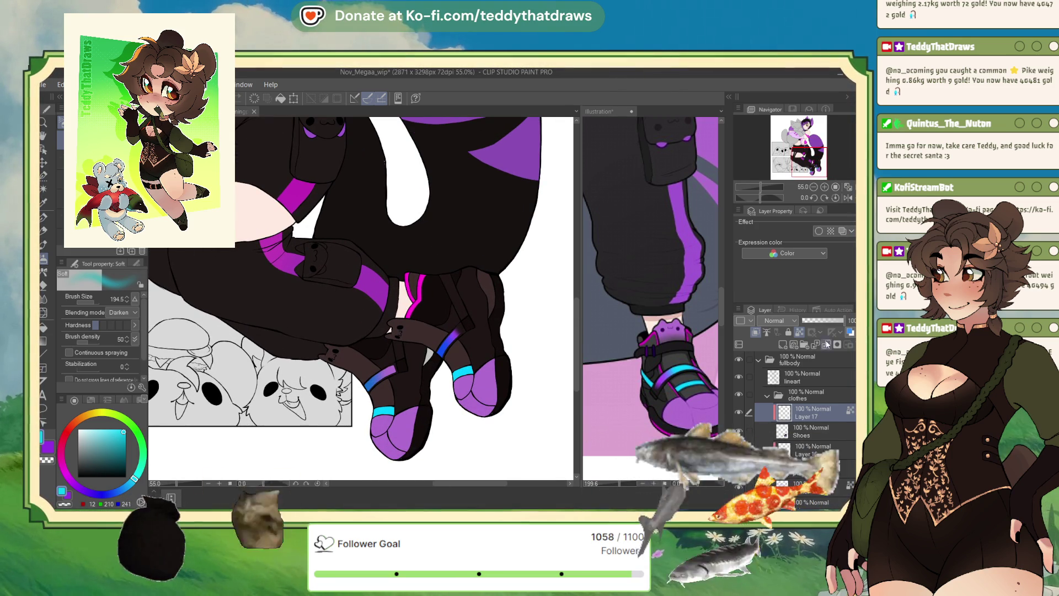
pyautogui.scroll(-2, 496, 309)
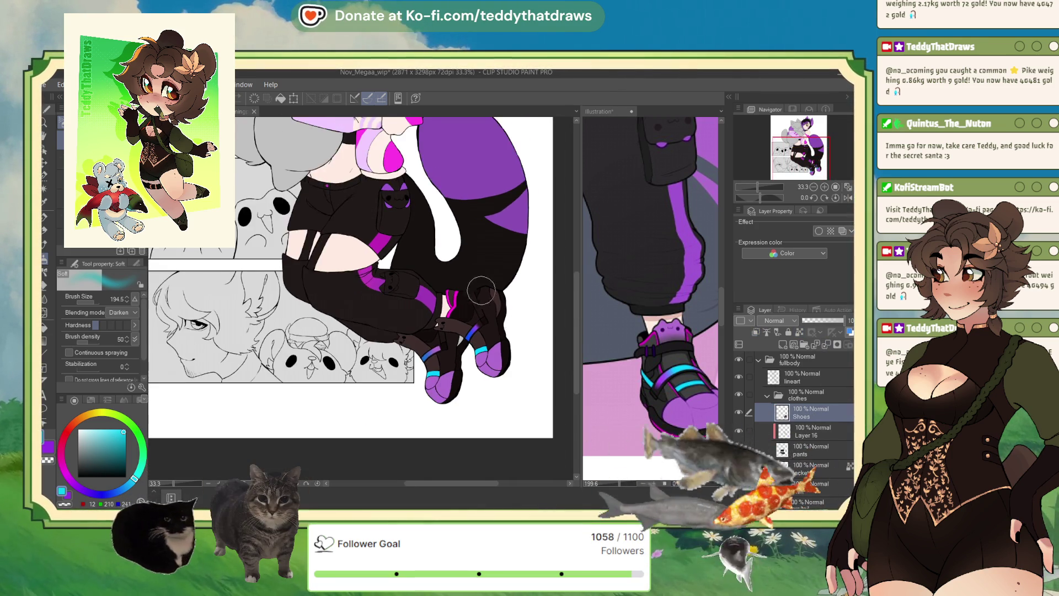
pyautogui.scroll(2, 439, 469)
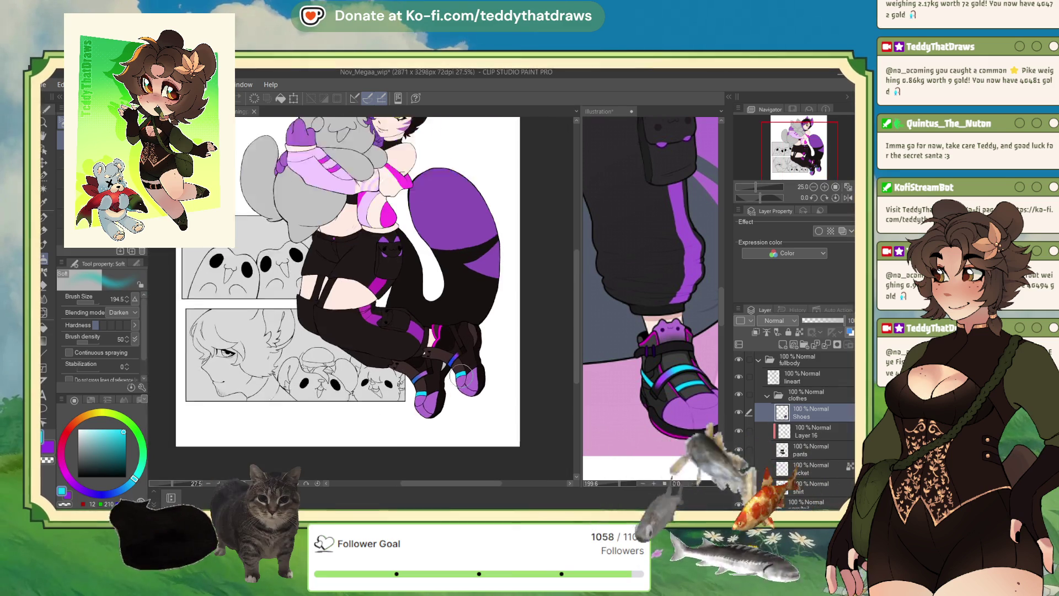
pyautogui.scroll(1, 452, 342)
pyautogui.moveTo(684, 319); pyautogui.dragTo(680, 319)
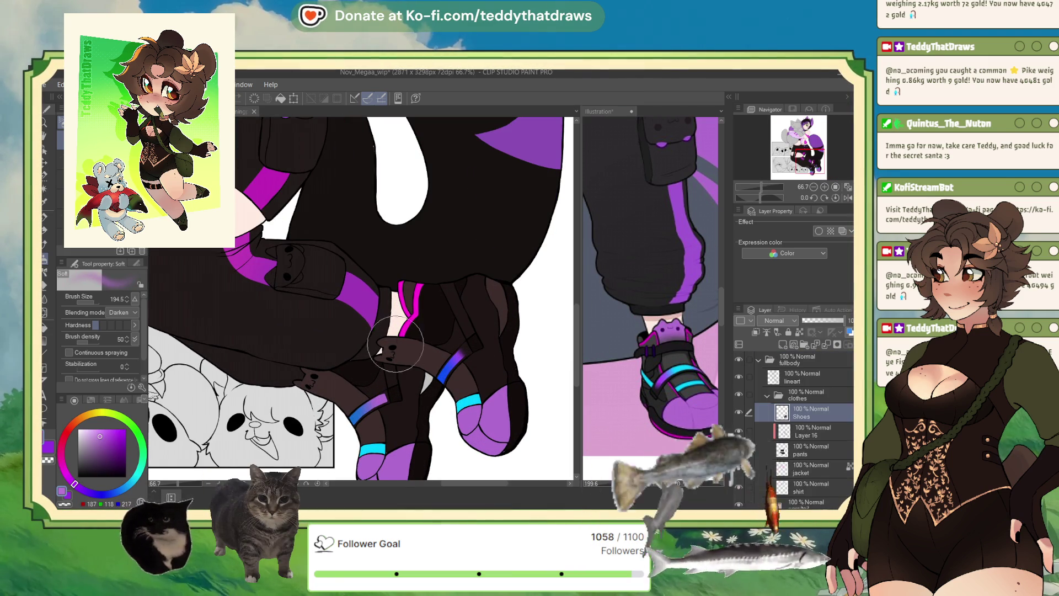
pyautogui.scroll(1, 358, 298)
# - Select the lower and upper cat-head strap tabs to paint inside the selection
pyautogui.click(43, 189)
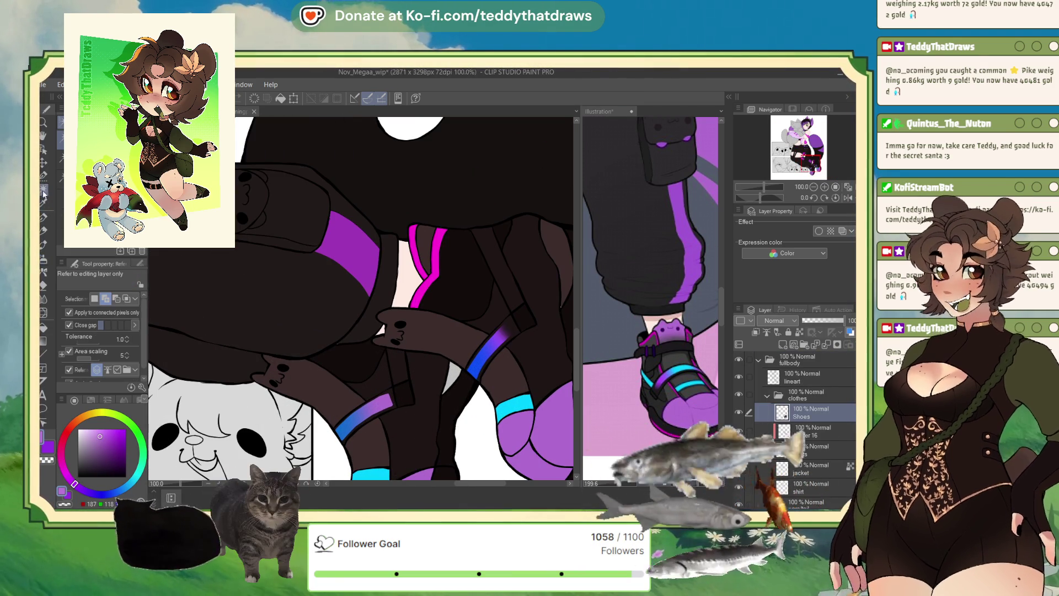
pyautogui.click(298, 386)
pyautogui.click(421, 329)
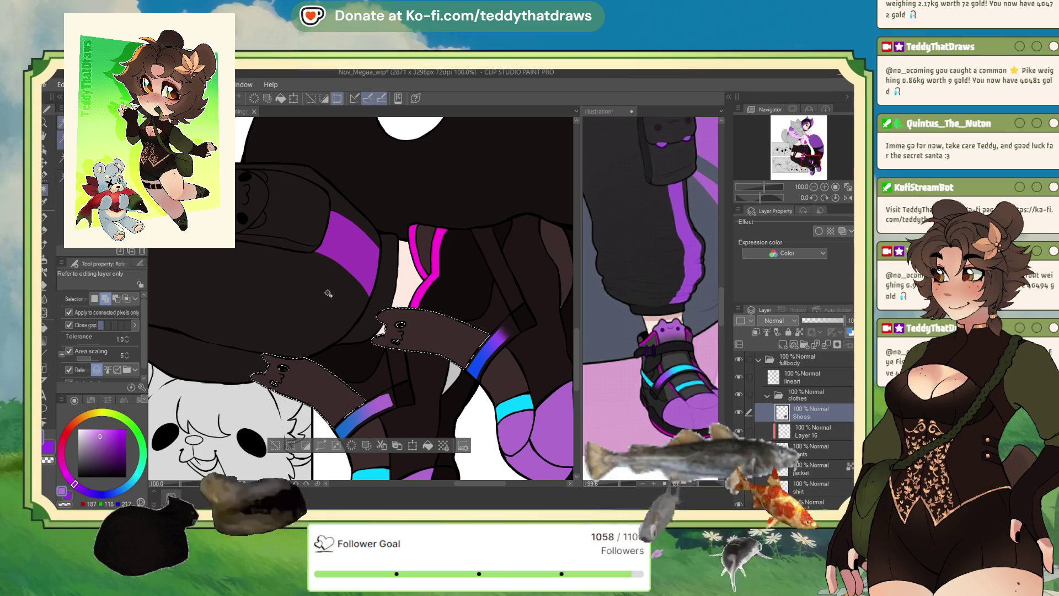
pyautogui.click(44, 176)
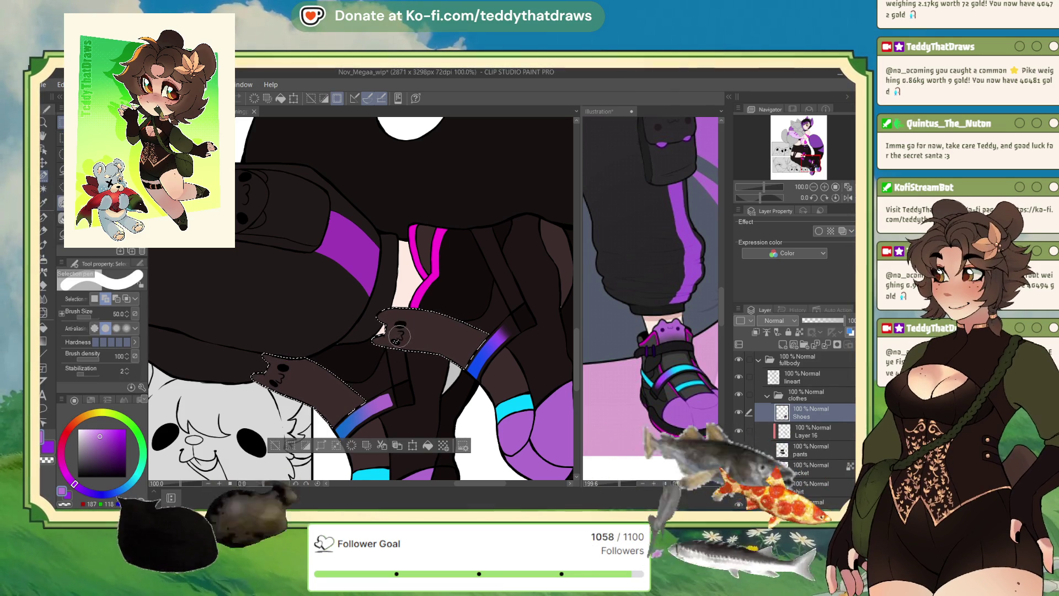
# - Brush soft purple over both cat-head tabs with the fluffy brush on a new layer above Shoes
pyautogui.click(43, 258)
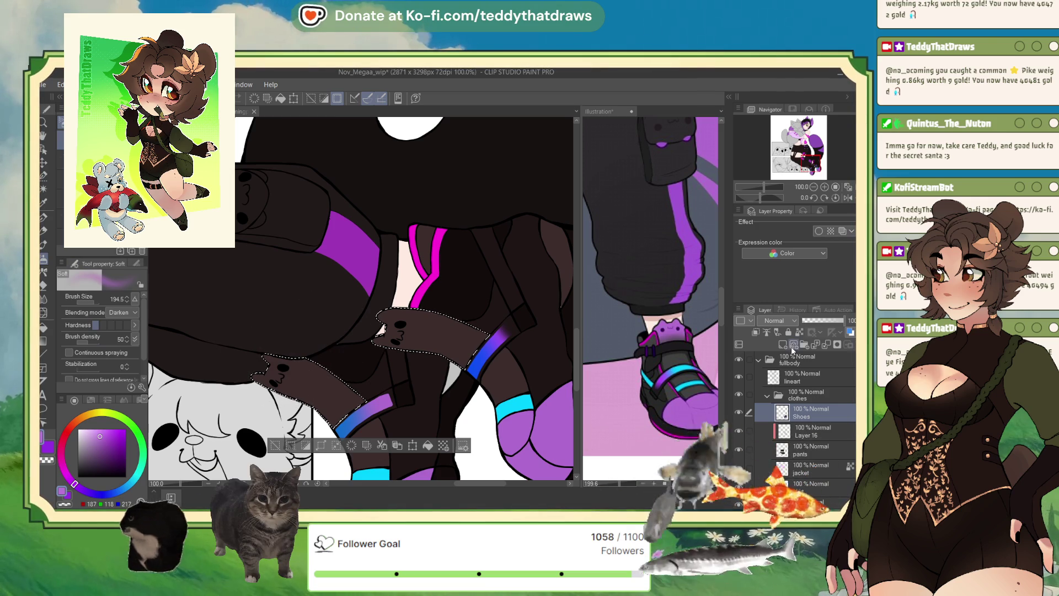
pyautogui.click(756, 331)
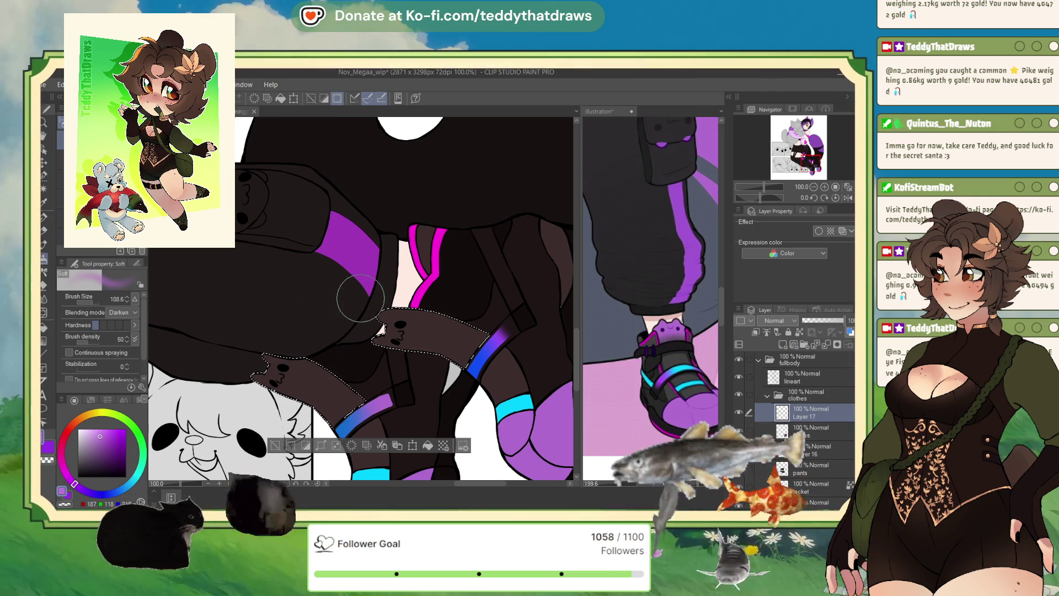
pyautogui.click(47, 217)
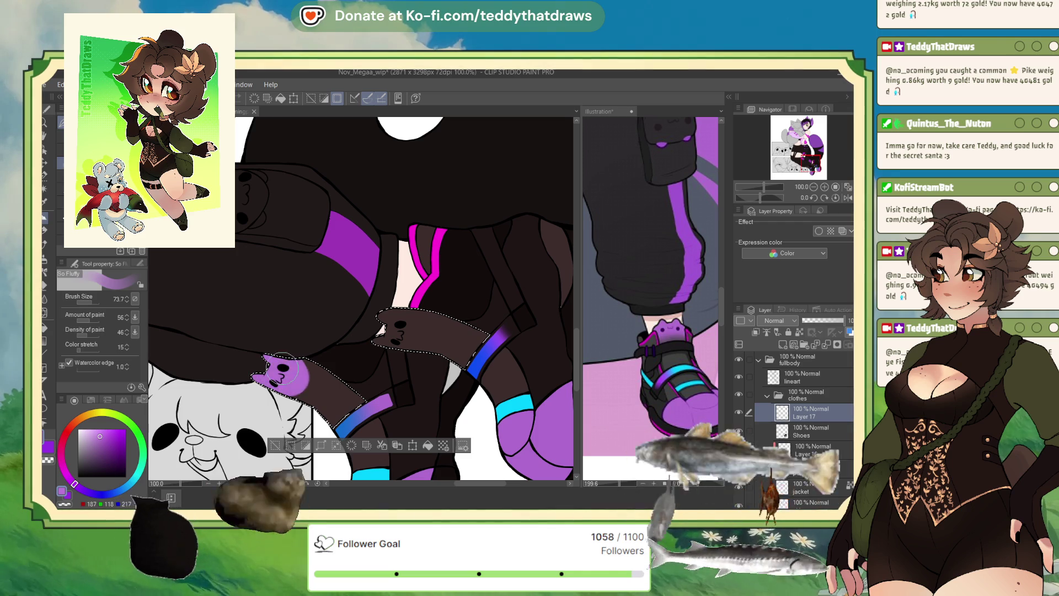
pyautogui.moveTo(282, 368); pyautogui.dragTo(307, 389)
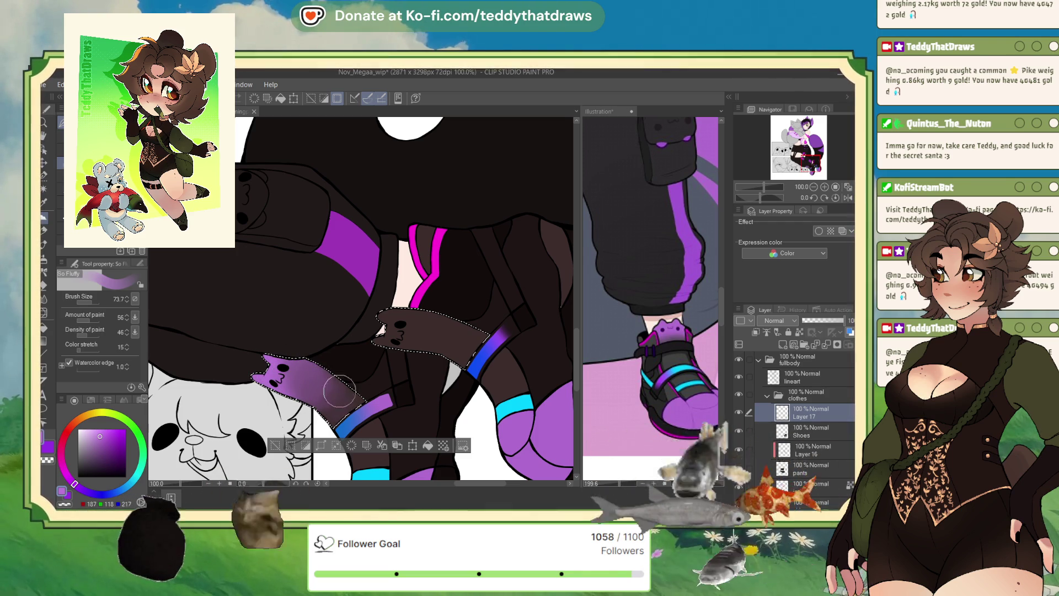
pyautogui.moveTo(302, 382)
pyautogui.mouseDown()
pyautogui.moveTo(284, 367)
pyautogui.moveTo(311, 383)
pyautogui.mouseUp()
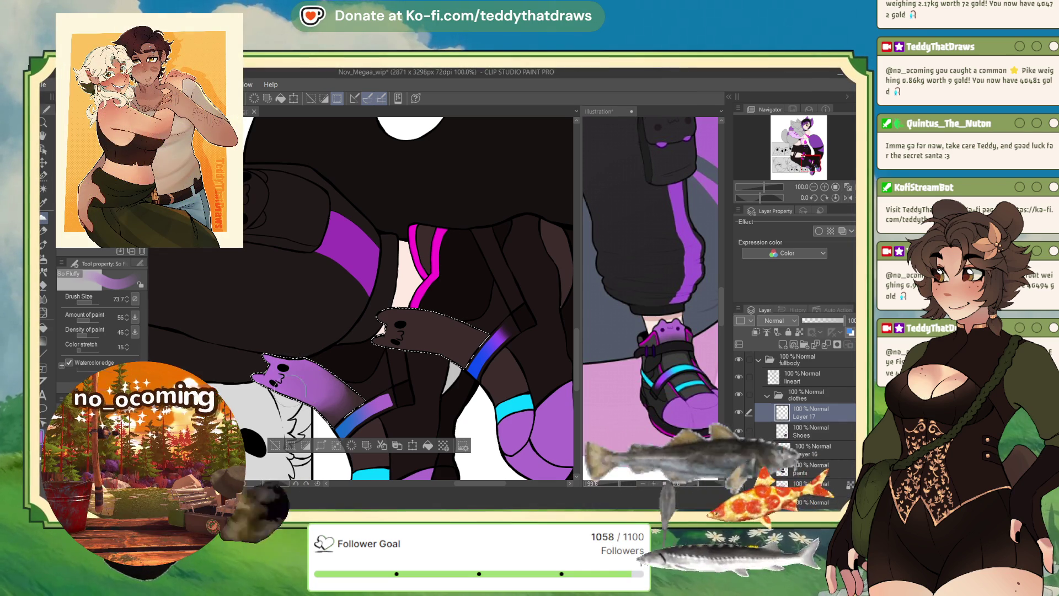
pyautogui.moveTo(384, 328)
pyautogui.mouseDown()
pyautogui.moveTo(410, 331)
pyautogui.moveTo(426, 348)
pyautogui.moveTo(430, 321)
pyautogui.moveTo(448, 326)
pyautogui.moveTo(421, 326)
pyautogui.moveTo(462, 333)
pyautogui.moveTo(435, 328)
pyautogui.mouseUp()
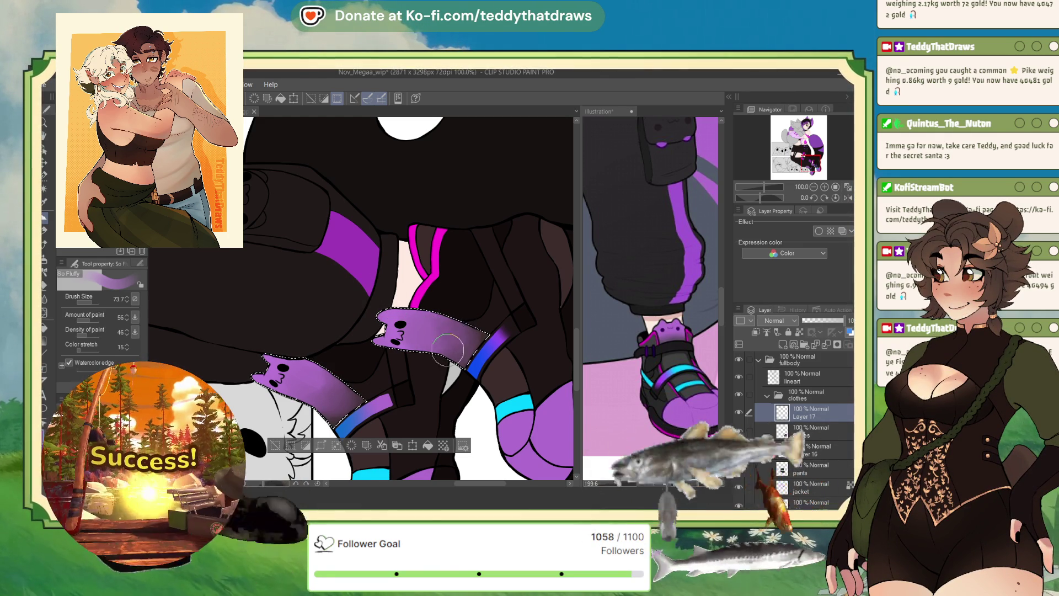
pyautogui.press('x')
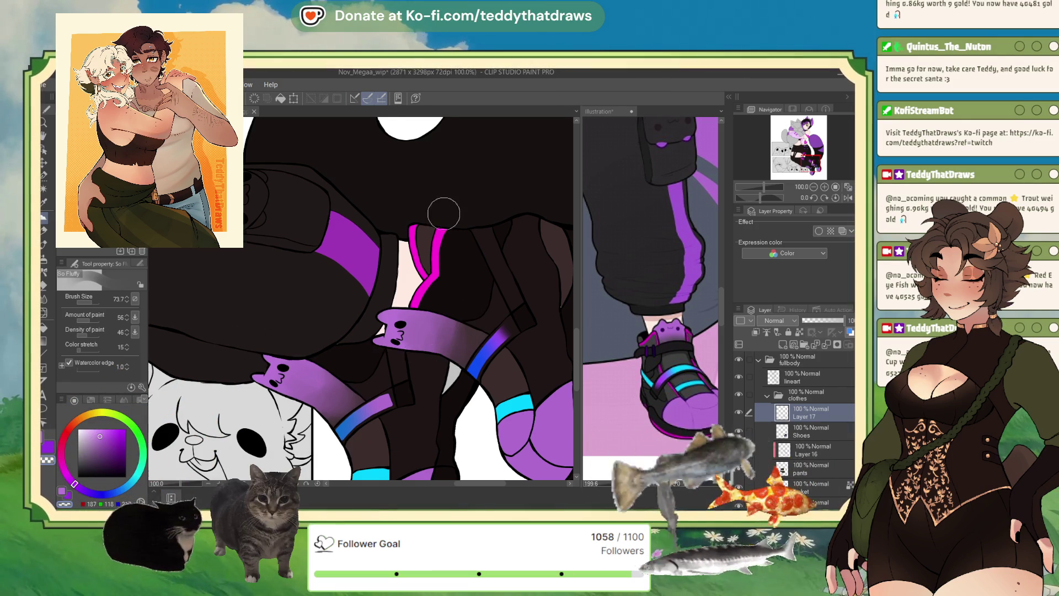
pyautogui.scroll(-5, 432, 297)
pyautogui.scroll(-1, 432, 296)
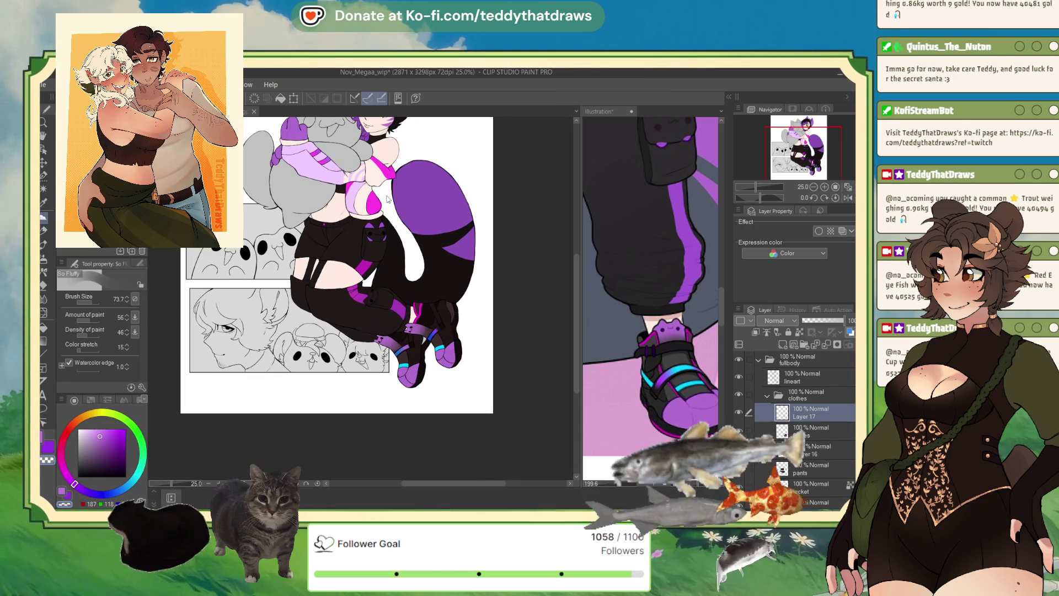
# - Switch to the reference Illustration document, zoom out and pan to the plush mascot
pyautogui.moveTo(358, 212)
pyautogui.mouseDown()
pyautogui.moveTo(372, 212)
pyautogui.moveTo(314, 276)
pyautogui.moveTo(373, 300)
pyautogui.moveTo(390, 286)
pyautogui.mouseUp()
pyautogui.scroll(-2, 390, 286)
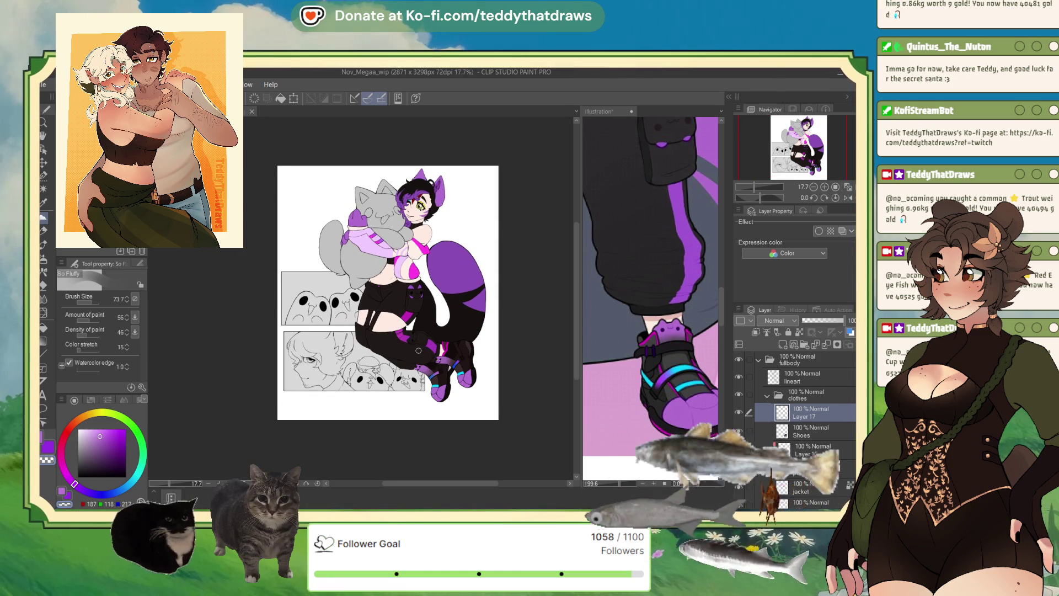
pyautogui.scroll(2, 392, 263)
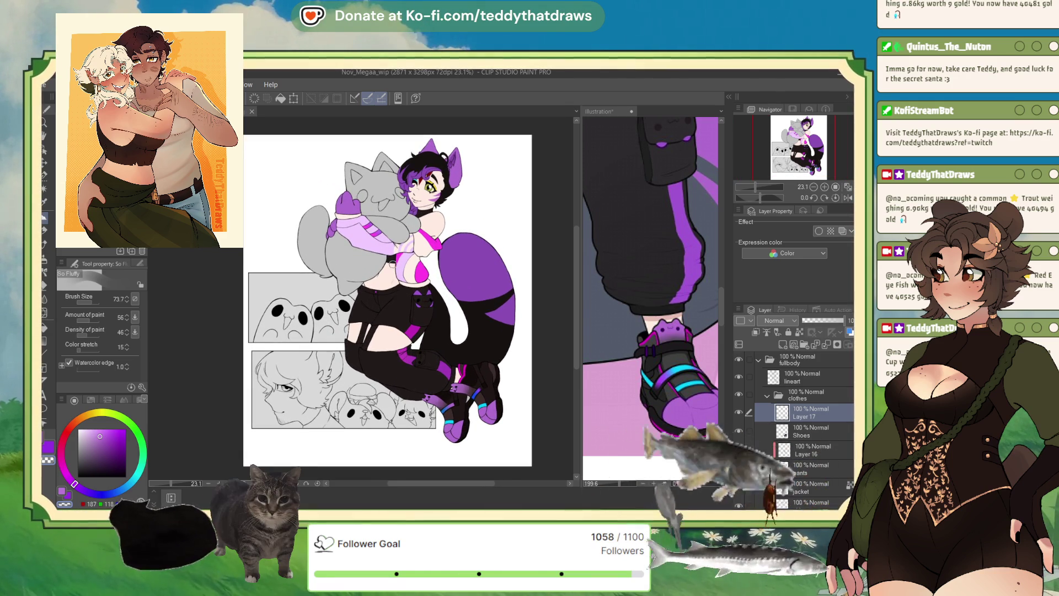
pyautogui.click(651, 220)
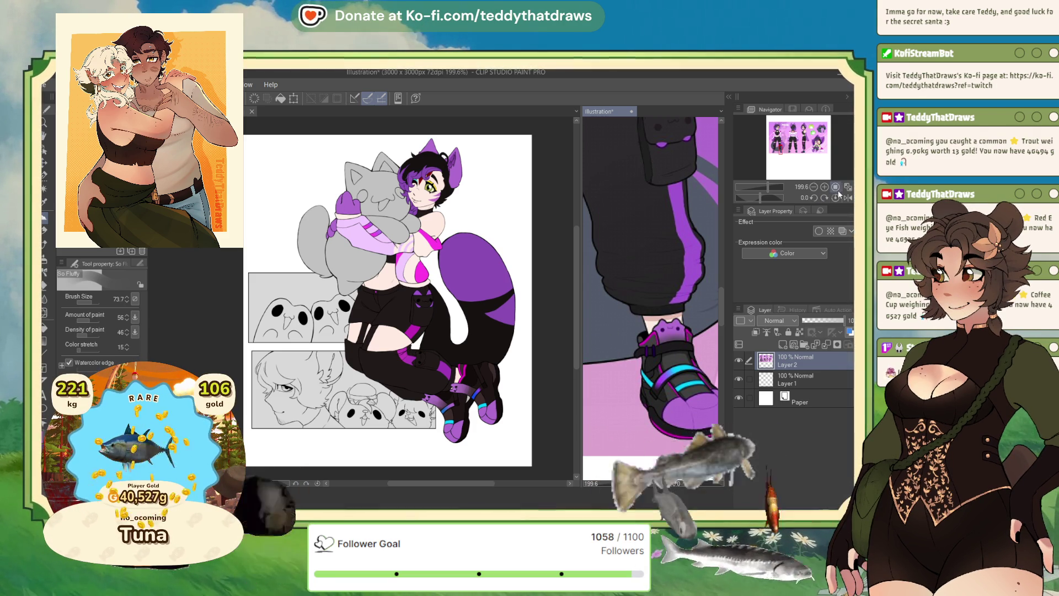
pyautogui.click(814, 186)
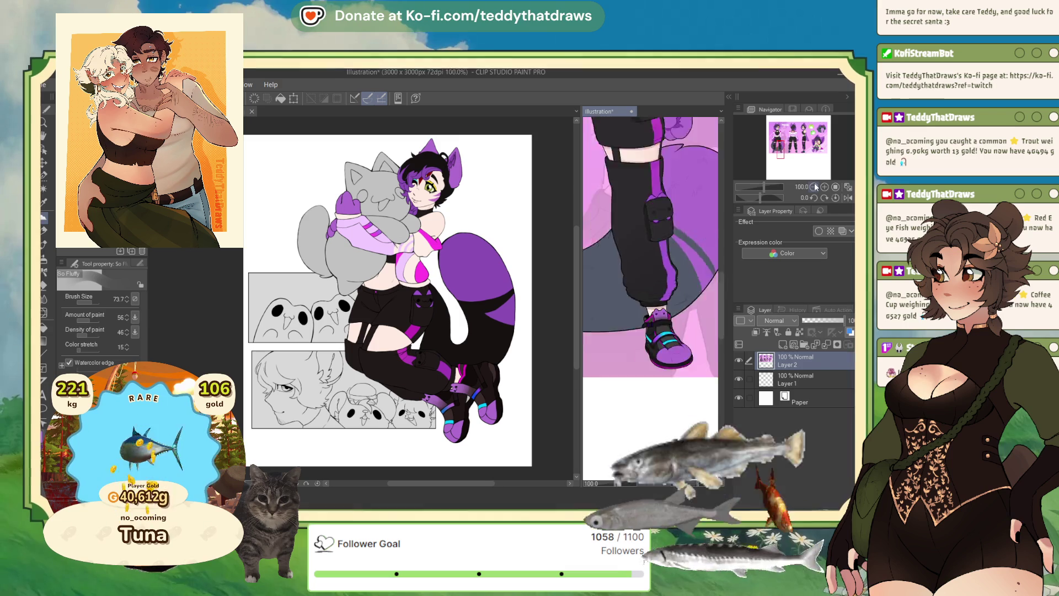
pyautogui.click(813, 186)
pyautogui.moveTo(780, 149)
pyautogui.mouseDown()
pyautogui.moveTo(794, 159)
pyautogui.moveTo(805, 129)
pyautogui.moveTo(823, 141)
pyautogui.mouseUp()
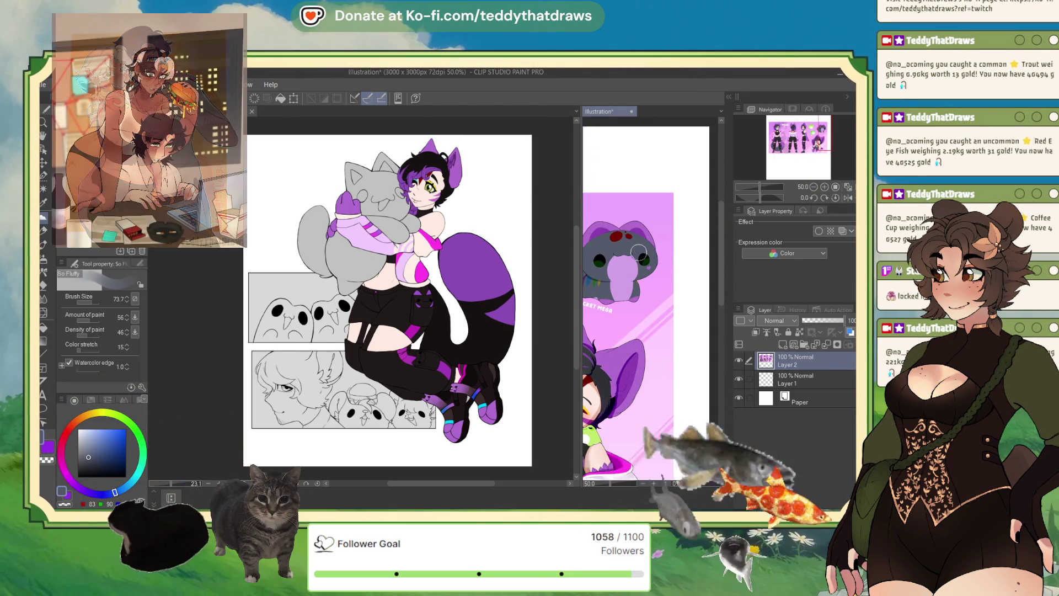
# - Back in Nov_Megaa_wip, collapse the clothes folder and add Layer 18 inside the Mascot folder
pyautogui.click(215, 408)
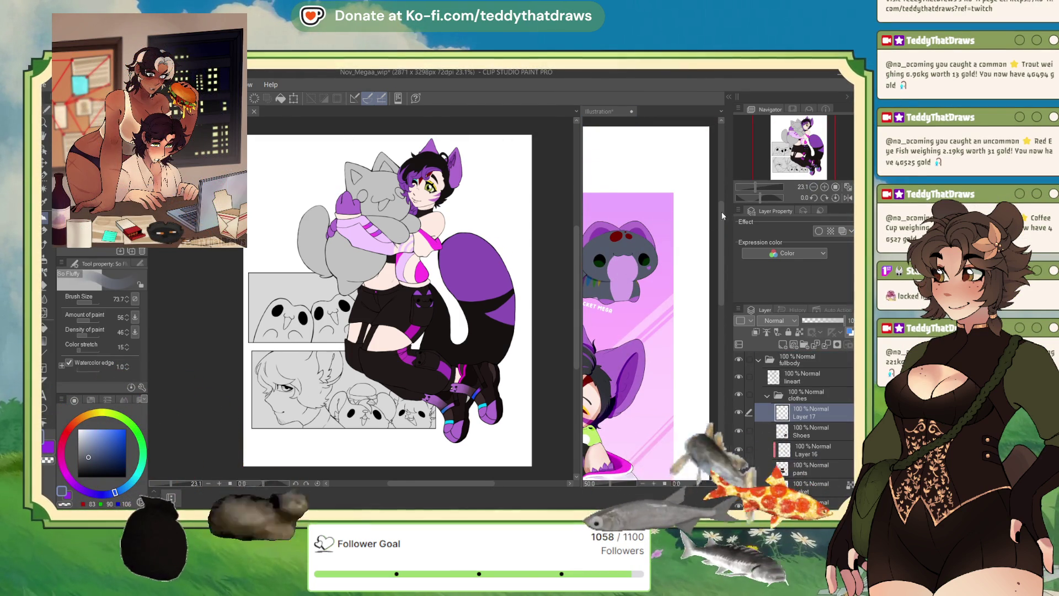
pyautogui.click(768, 395)
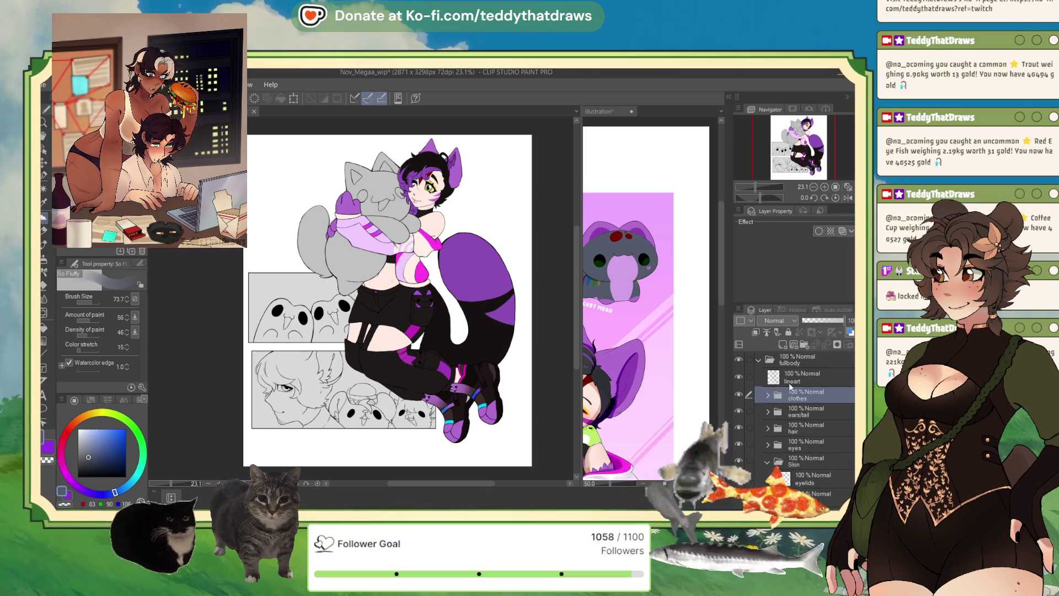
pyautogui.click(809, 382)
pyautogui.click(812, 397)
pyautogui.write('Mascot')
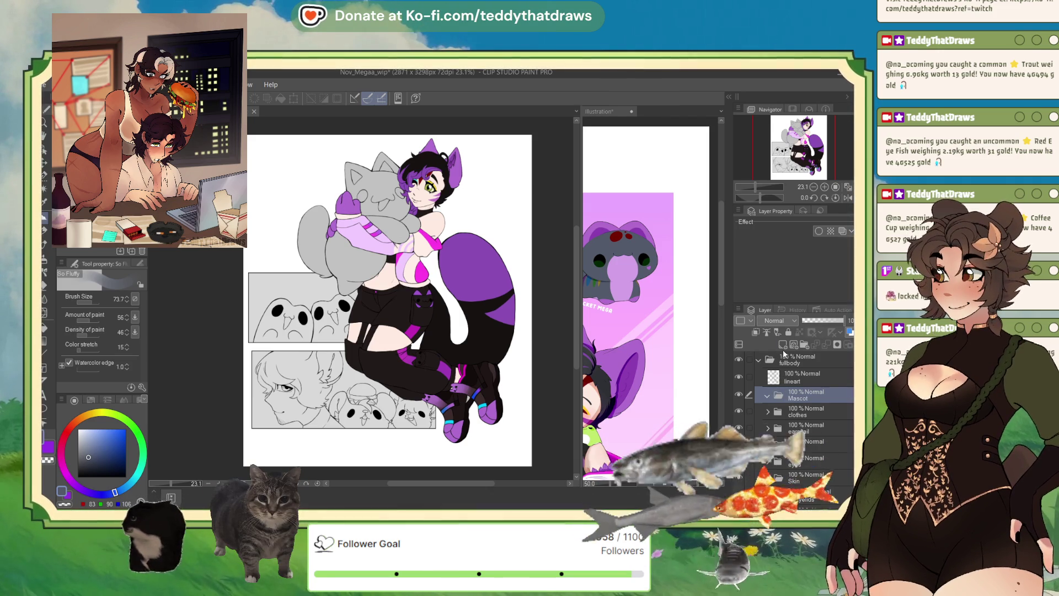
pyautogui.click(782, 344)
# - Auto-select the plush mascot's head and body regions
pyautogui.hotkey('ctrl', '=')
pyautogui.hotkey('ctrl', '=')
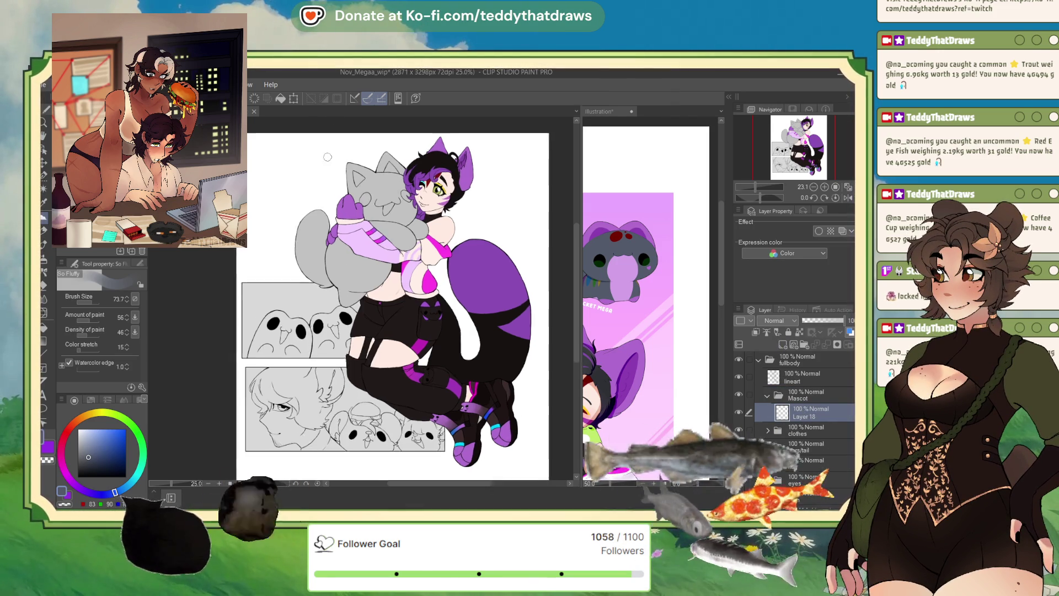
pyautogui.click(44, 176)
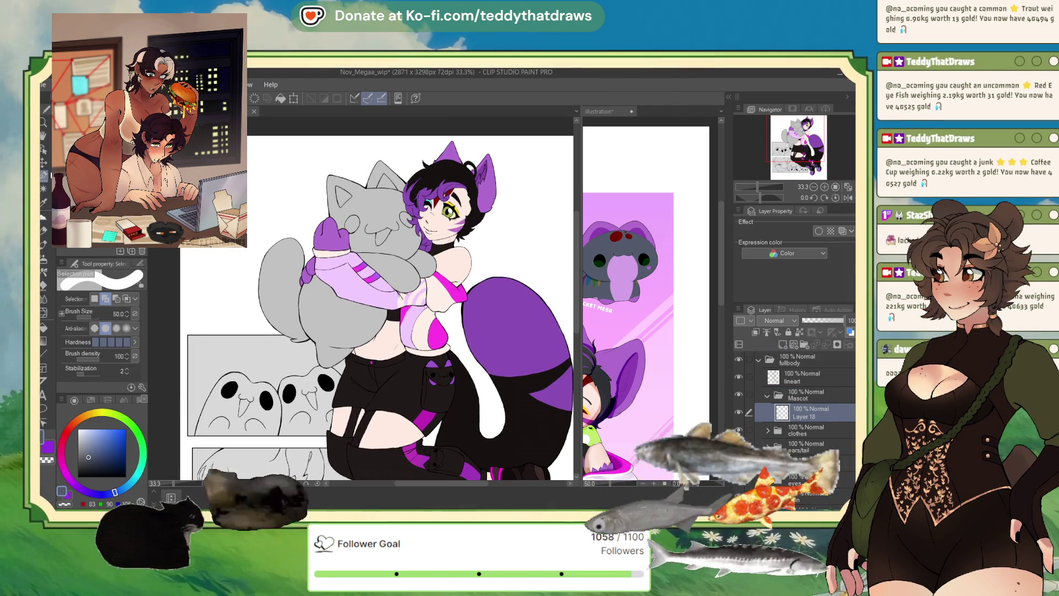
pyautogui.click(45, 189)
pyautogui.click(380, 213)
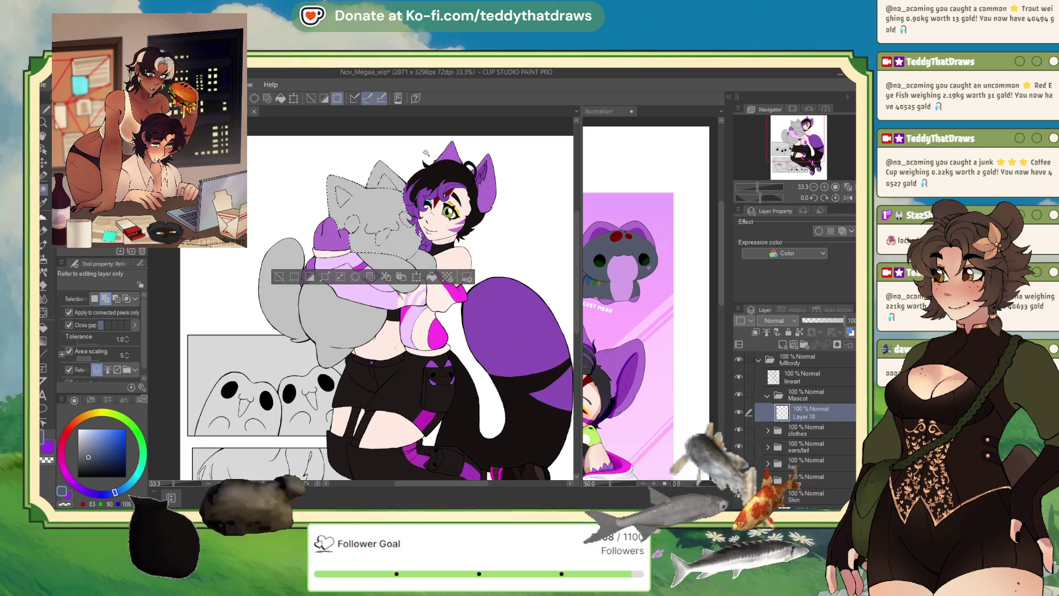
pyautogui.click(399, 263)
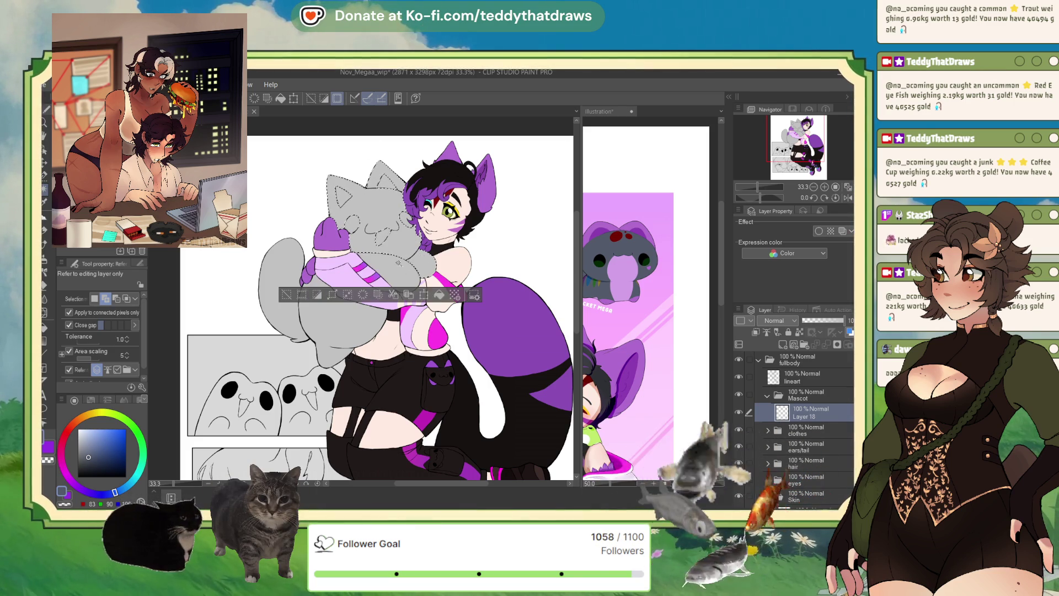
pyautogui.click(281, 287)
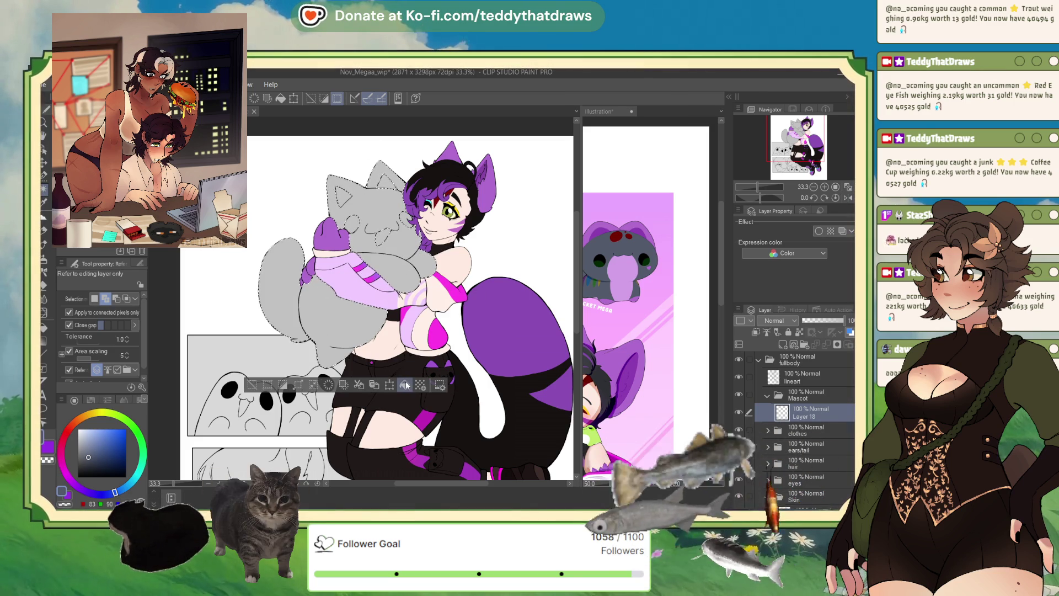
pyautogui.click(404, 386)
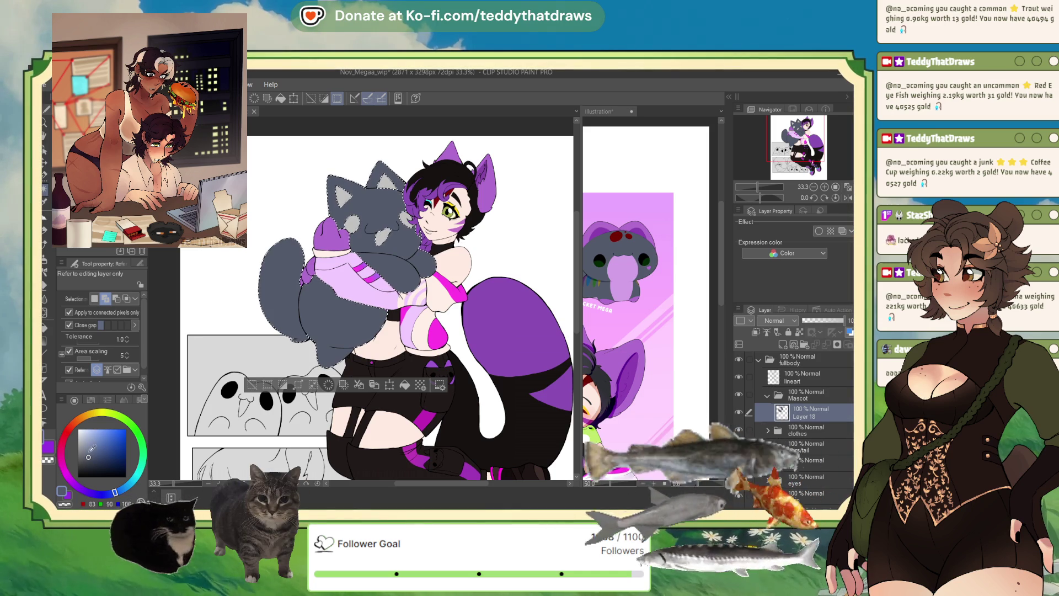
# - Fill the selected plush dark charcoal grey, redoing a too-dark first fill
pyautogui.click(280, 100)
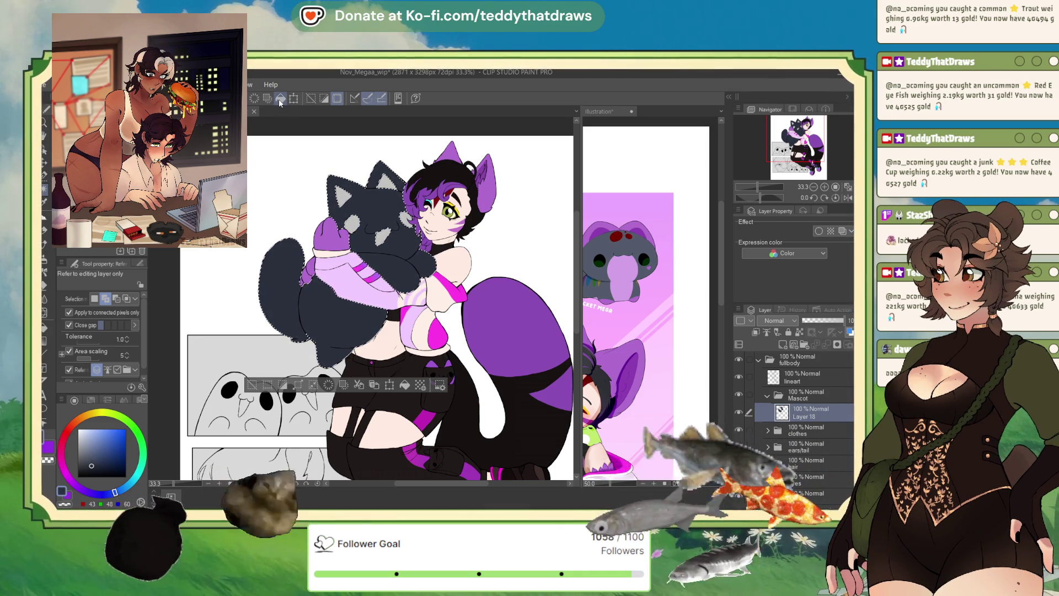
pyautogui.hotkey('ctrl', 'z')
pyautogui.keyDown('alt'); pyautogui.click(397, 242); pyautogui.keyUp('alt')
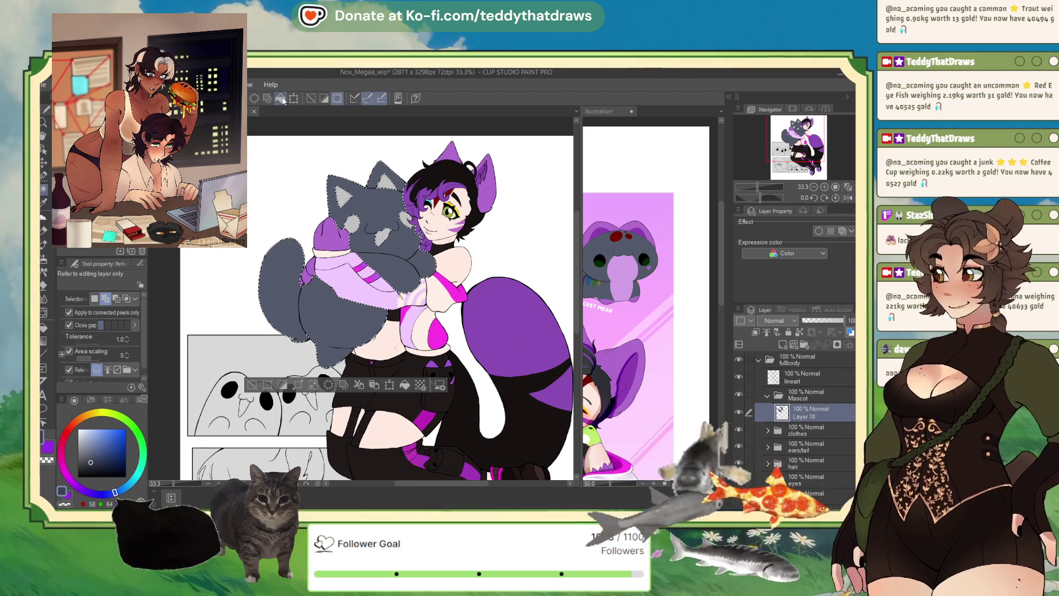
pyautogui.click(348, 172)
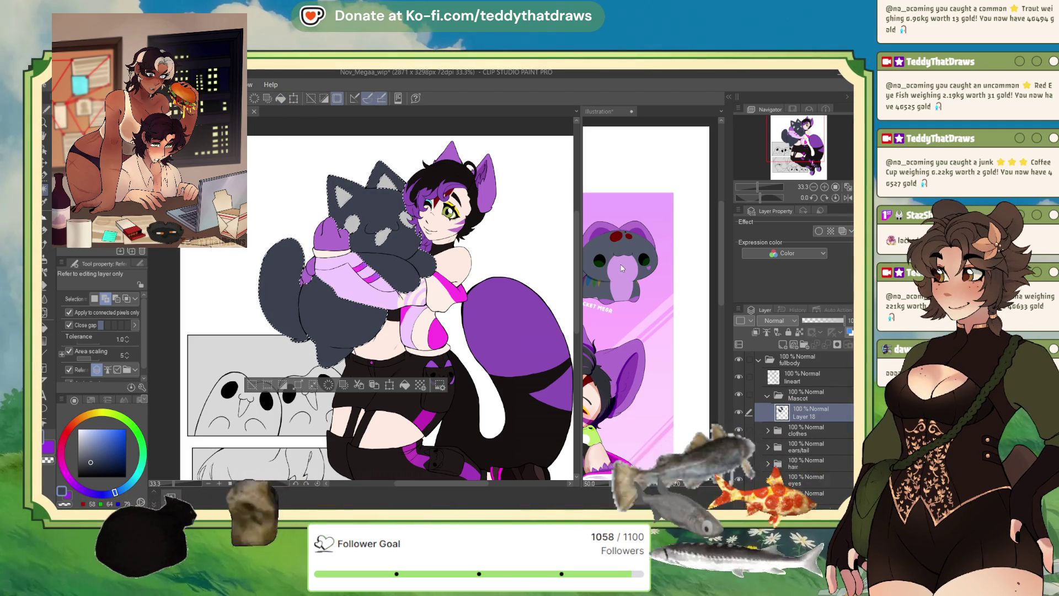
# - Pick light purple, add Layer 19 above, and draw the first muzzle stroke with the G-pen
pyautogui.keyDown('alt'); pyautogui.click(445, 216); pyautogui.keyUp('alt')
pyautogui.scroll(3, 381, 226)
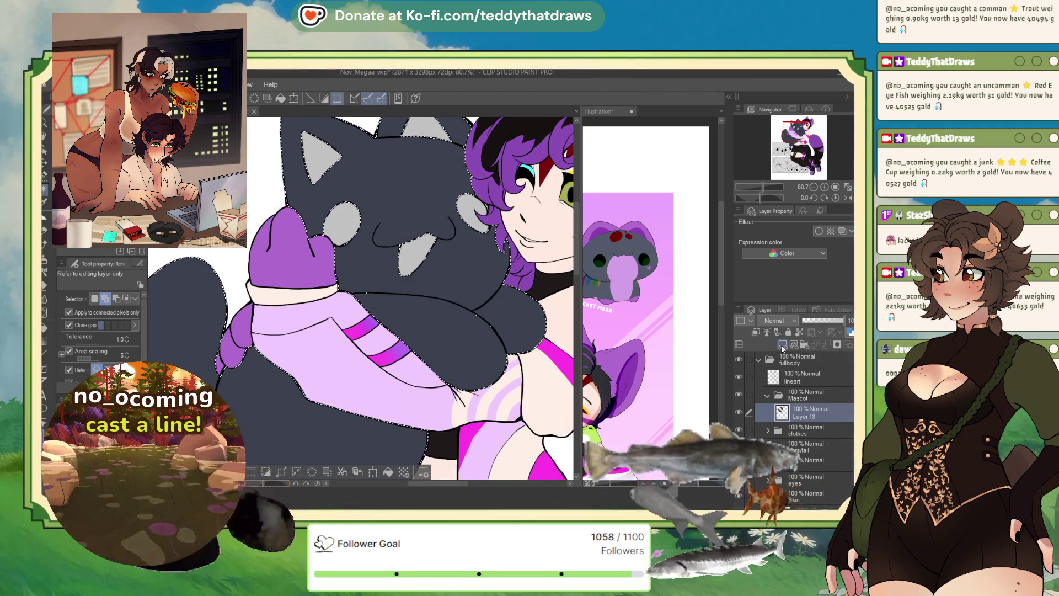
pyautogui.click(755, 332)
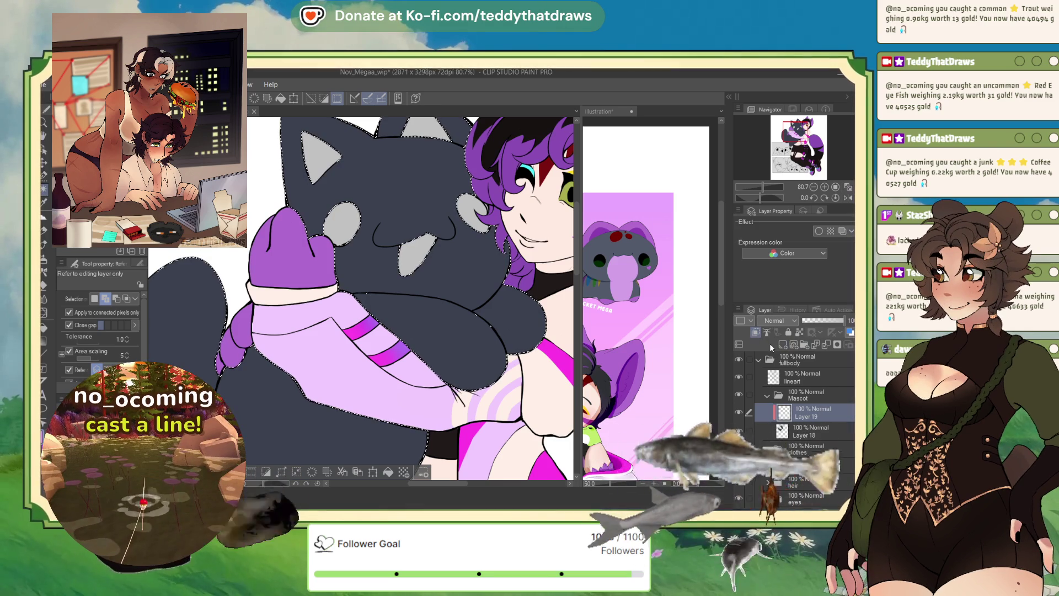
pyautogui.press('p')
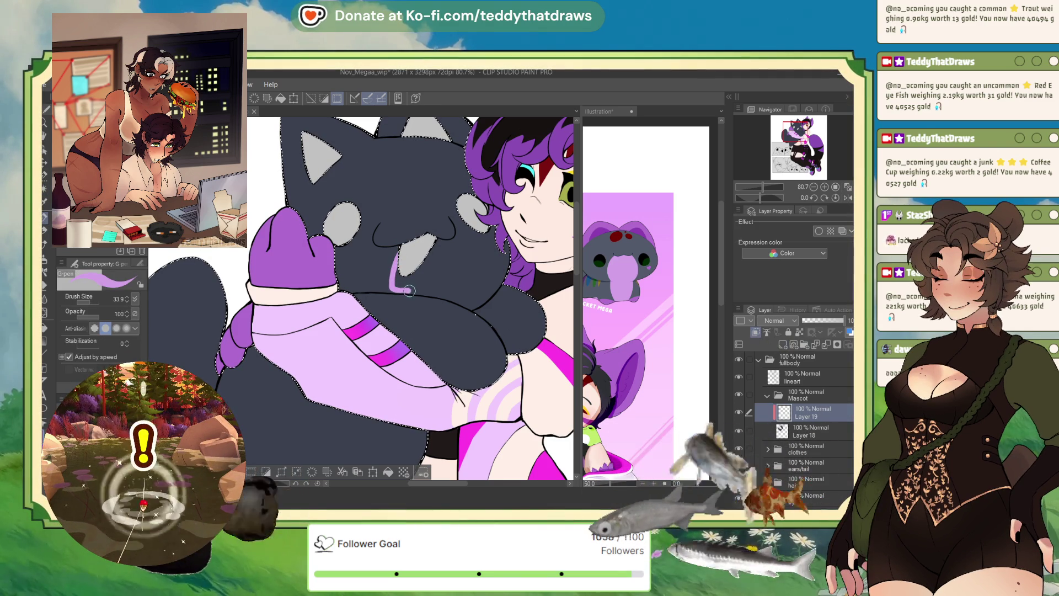
pyautogui.moveTo(400, 290); pyautogui.dragTo(404, 289)
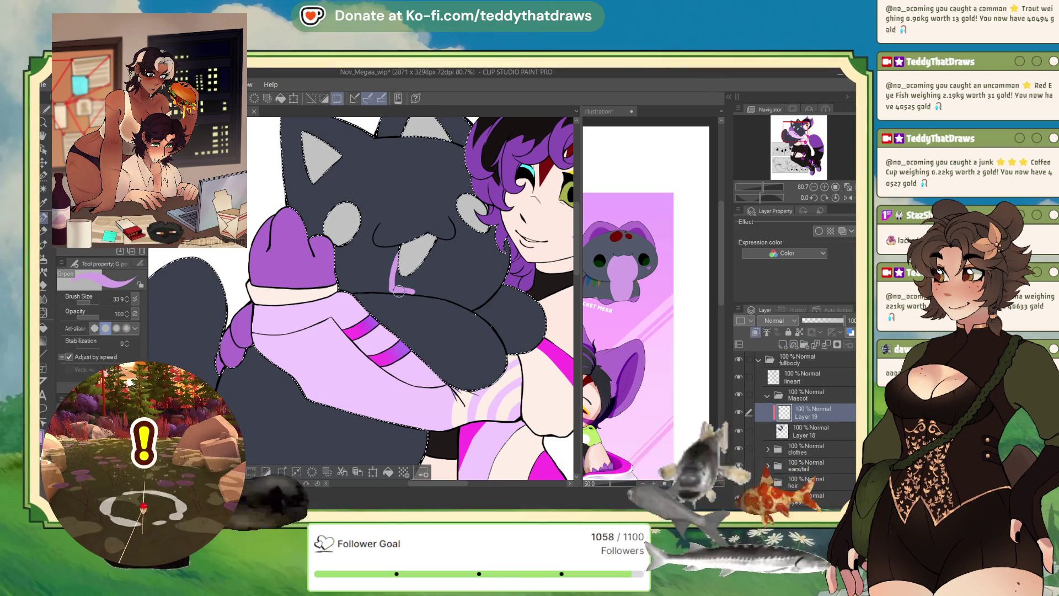
pyautogui.scroll(-2, 399, 292)
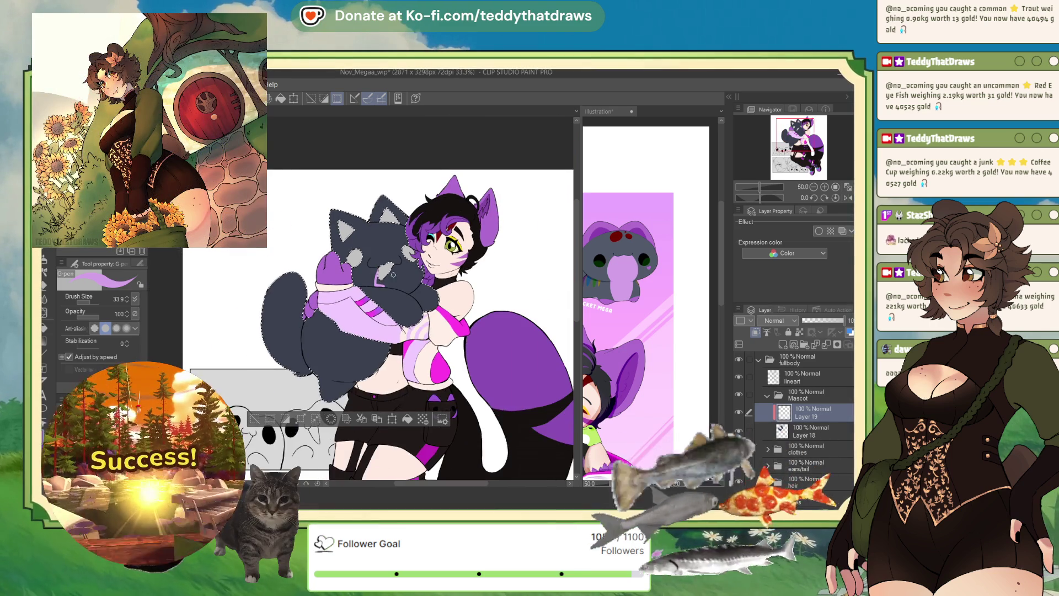
pyautogui.scroll(-1, 347, 342)
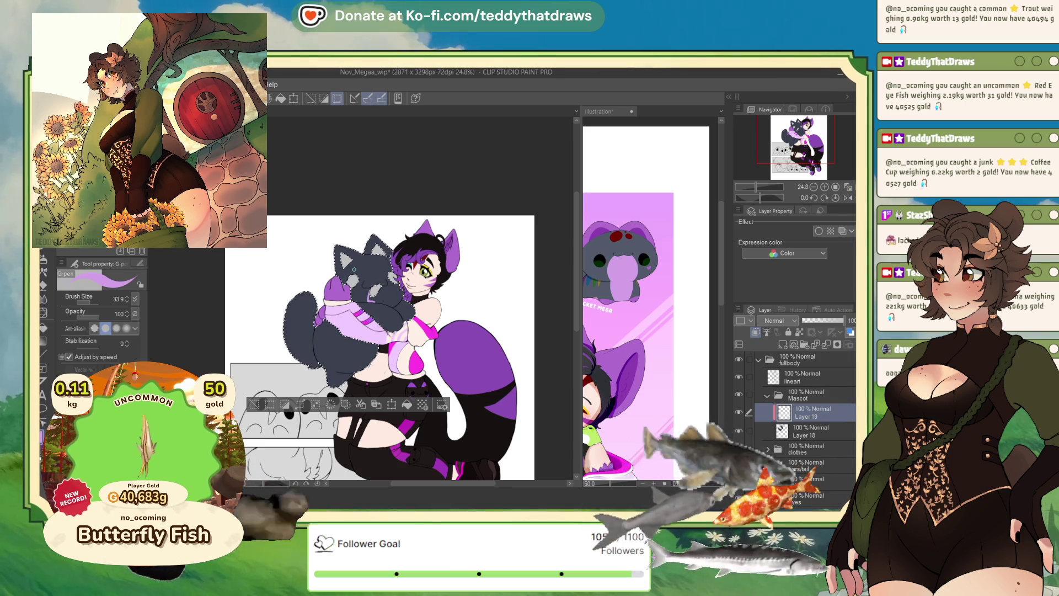
pyautogui.scroll(-2, 360, 226)
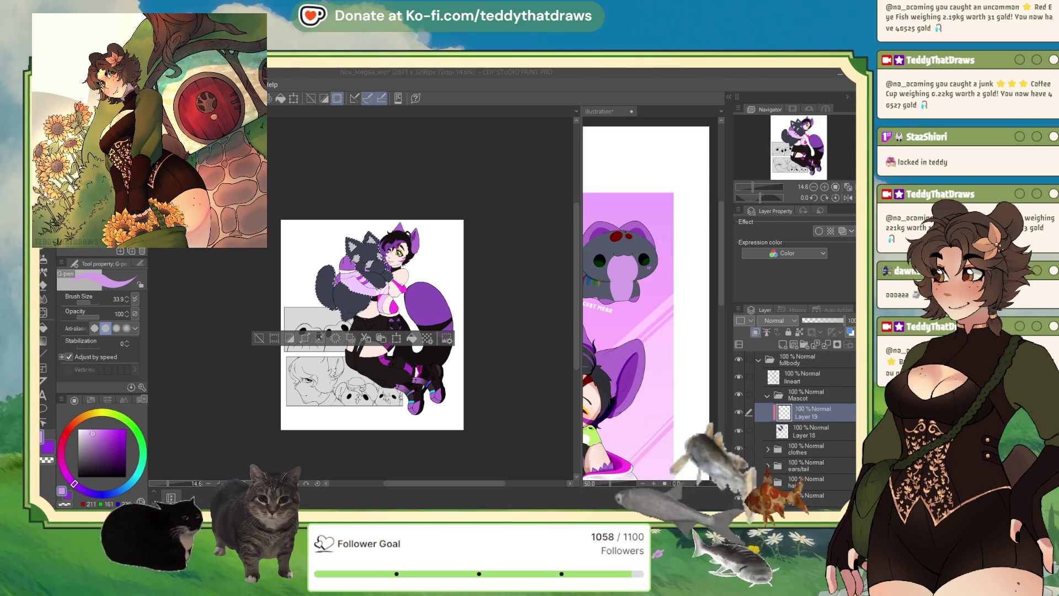
pyautogui.click(768, 449)
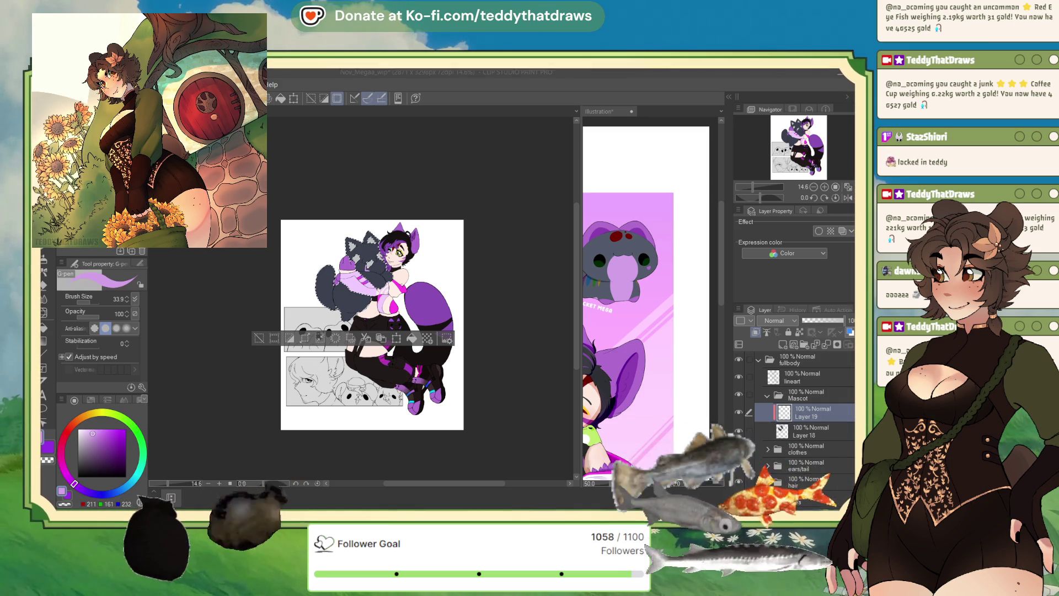
pyautogui.scroll(5, 372, 251)
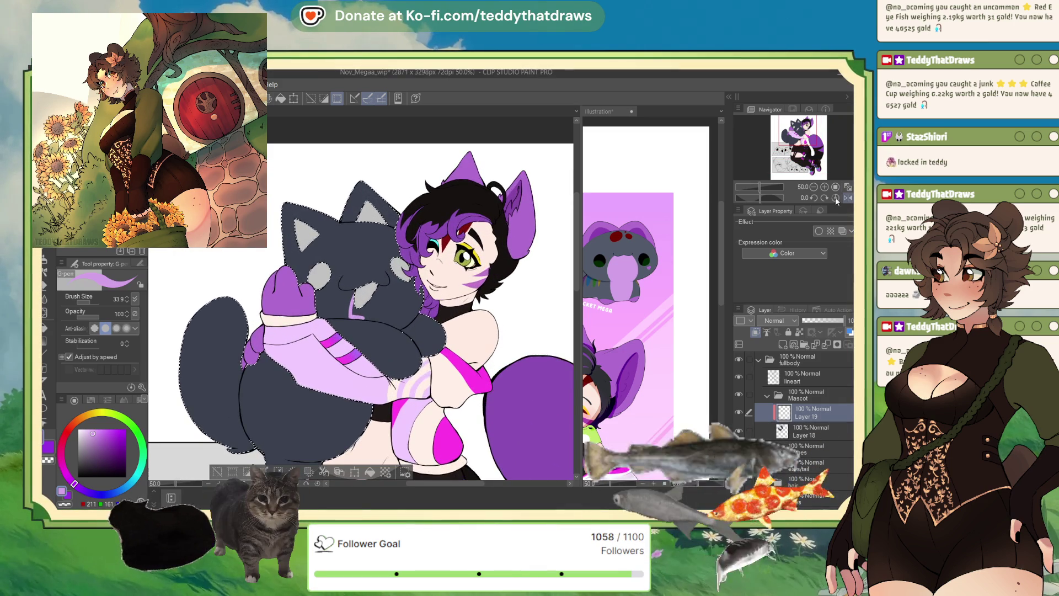
pyautogui.moveTo(761, 197); pyautogui.dragTo(754, 198)
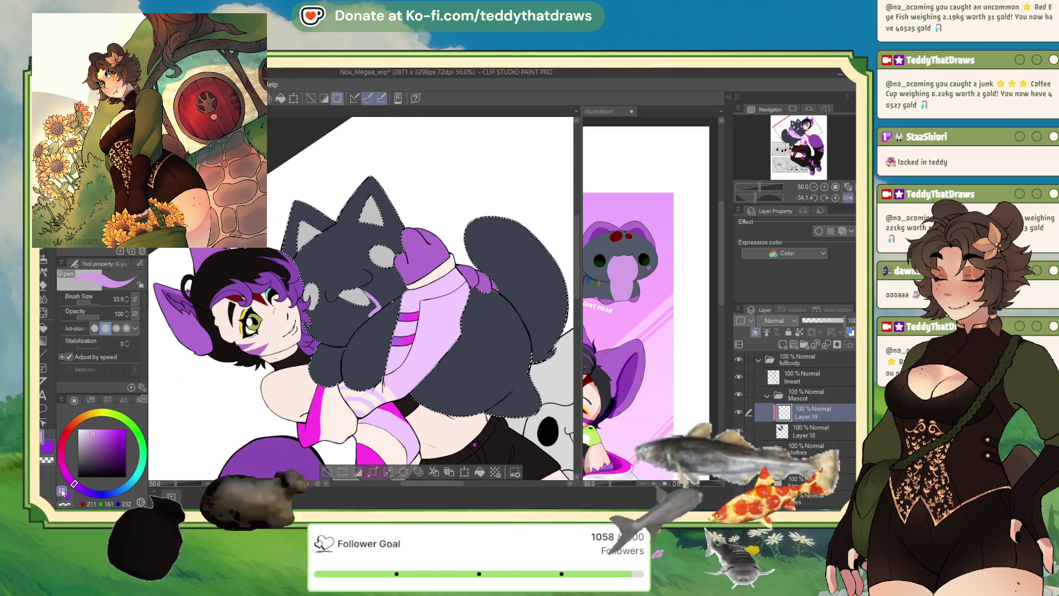
pyautogui.press(']')
pyautogui.press(']')
pyautogui.press(']')
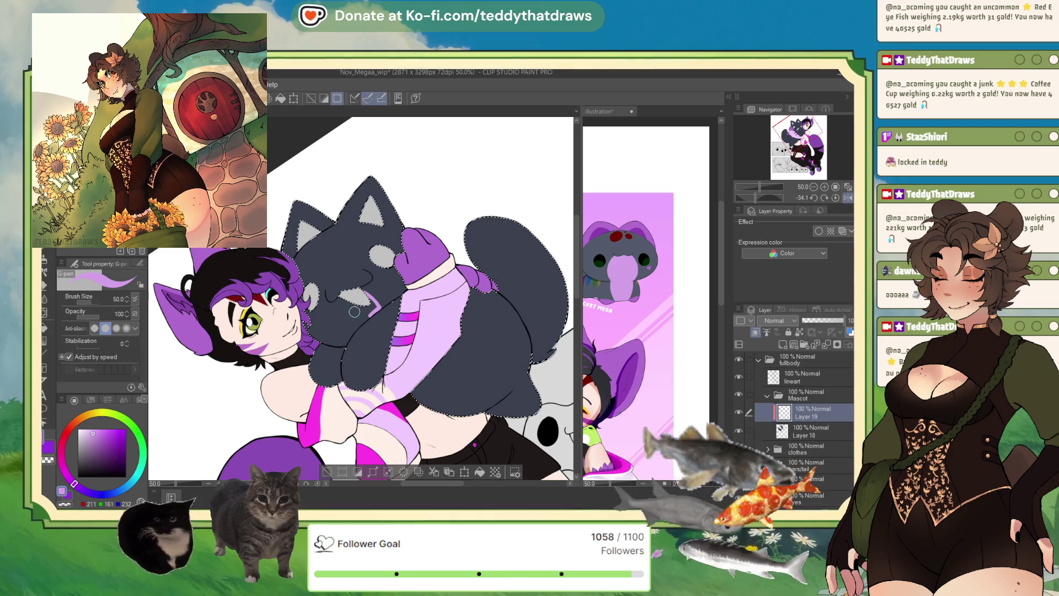
pyautogui.moveTo(355, 312); pyautogui.dragTo(379, 307)
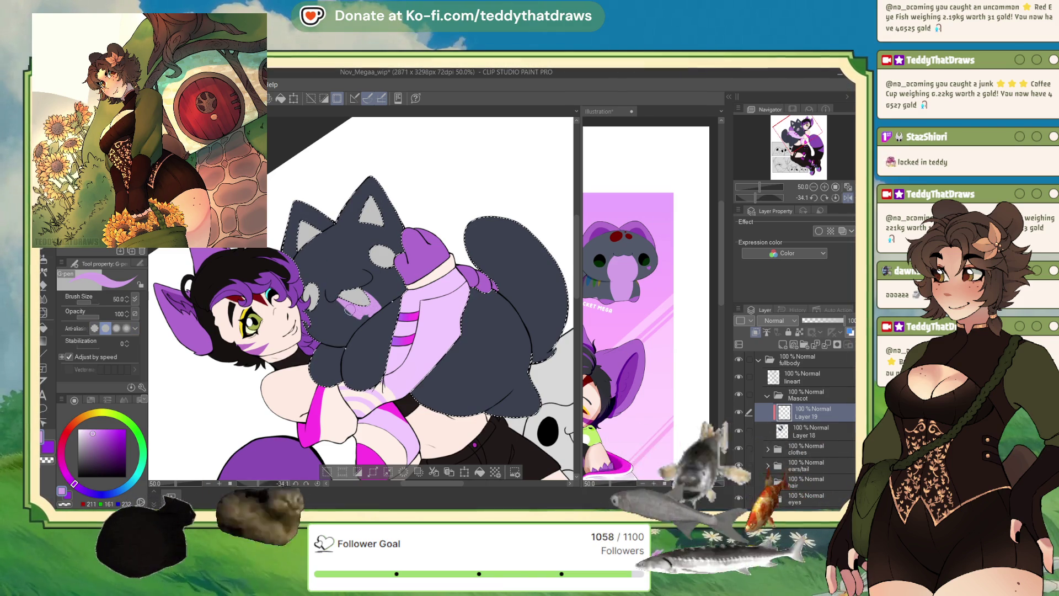
pyautogui.moveTo(335, 299)
pyautogui.mouseDown()
pyautogui.moveTo(364, 301)
pyautogui.moveTo(373, 313)
pyautogui.mouseUp()
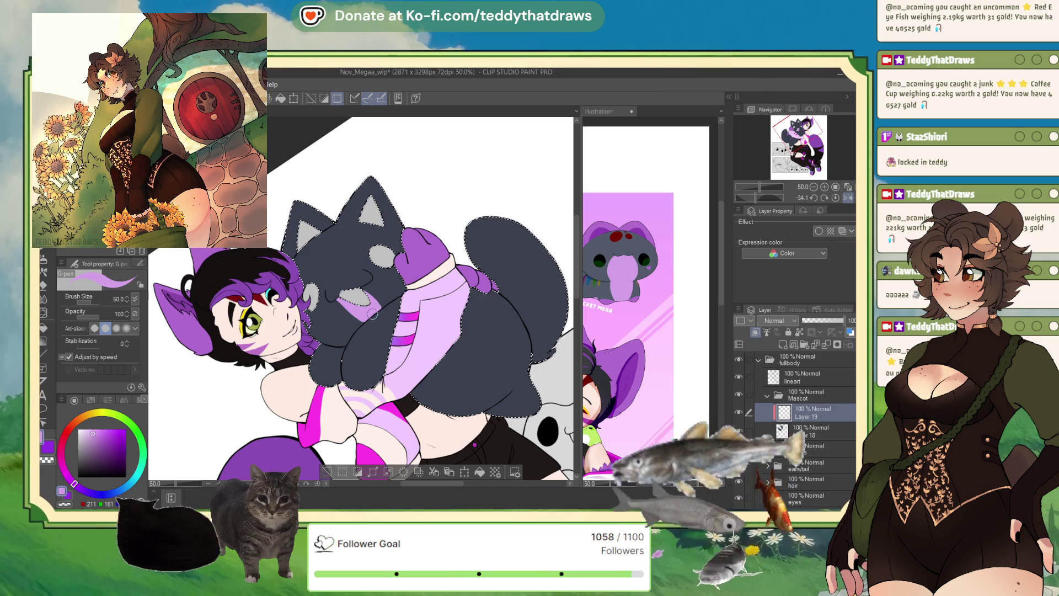
pyautogui.moveTo(371, 314); pyautogui.dragTo(362, 321)
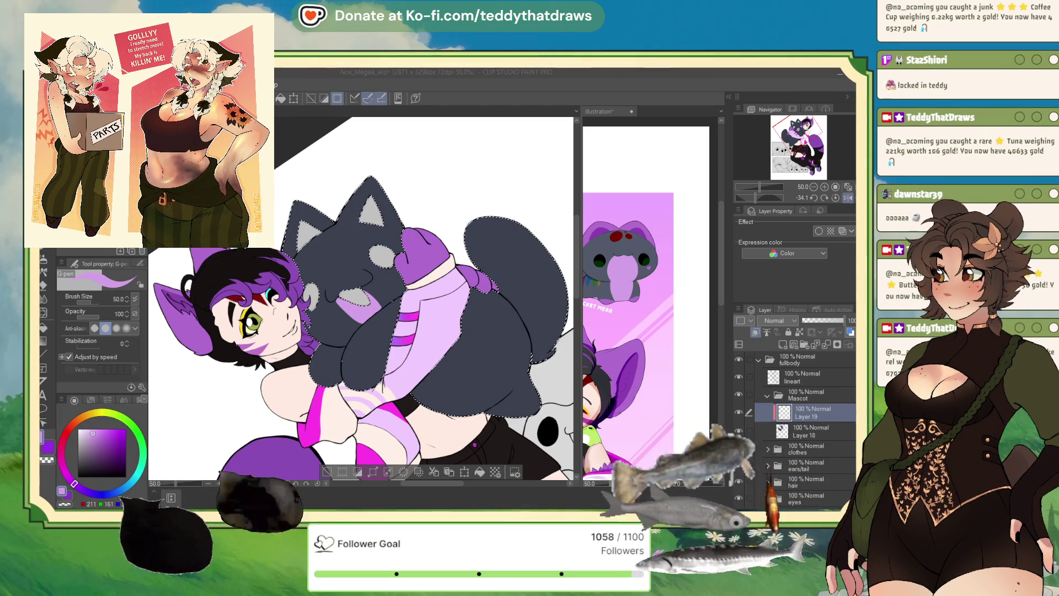
pyautogui.scroll(-2, 425, 297)
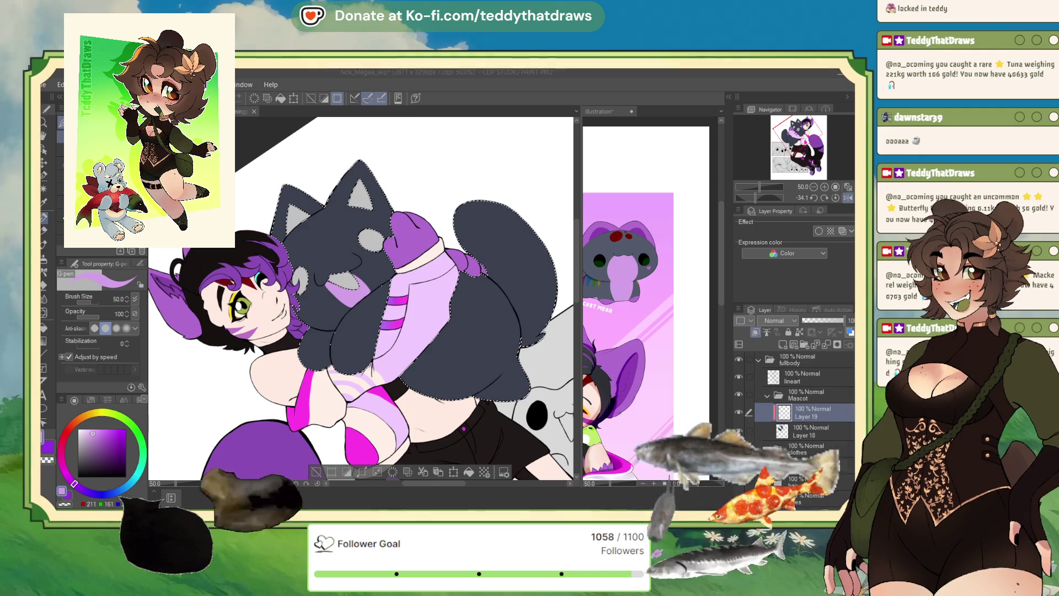
# - Reset the mirrored, rotated view and paint lilac down the plush's muzzle patch
pyautogui.moveTo(359, 298); pyautogui.dragTo(341, 278)
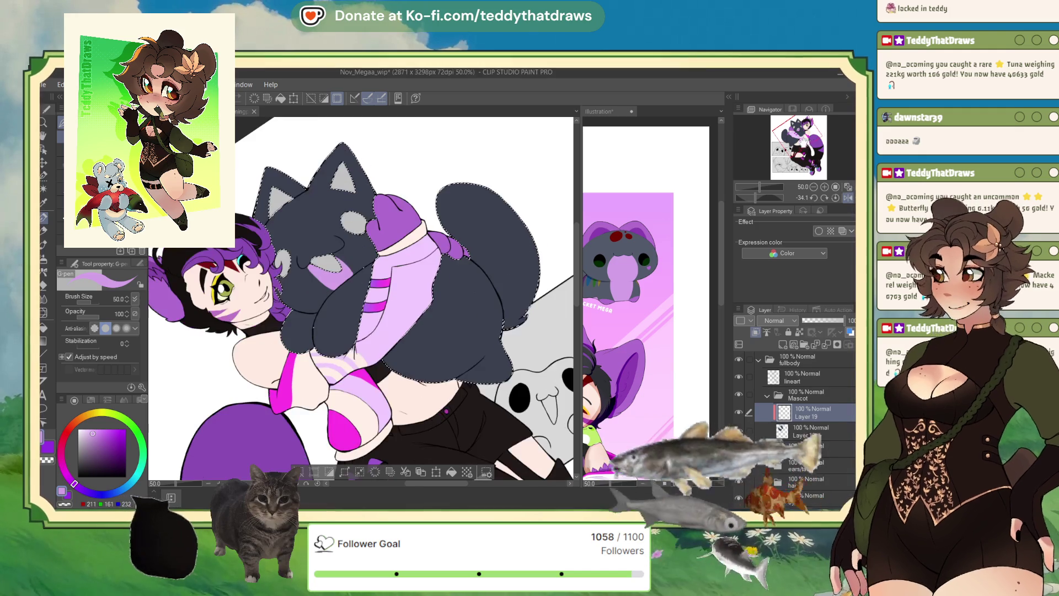
pyautogui.click(848, 198)
pyautogui.click(835, 197)
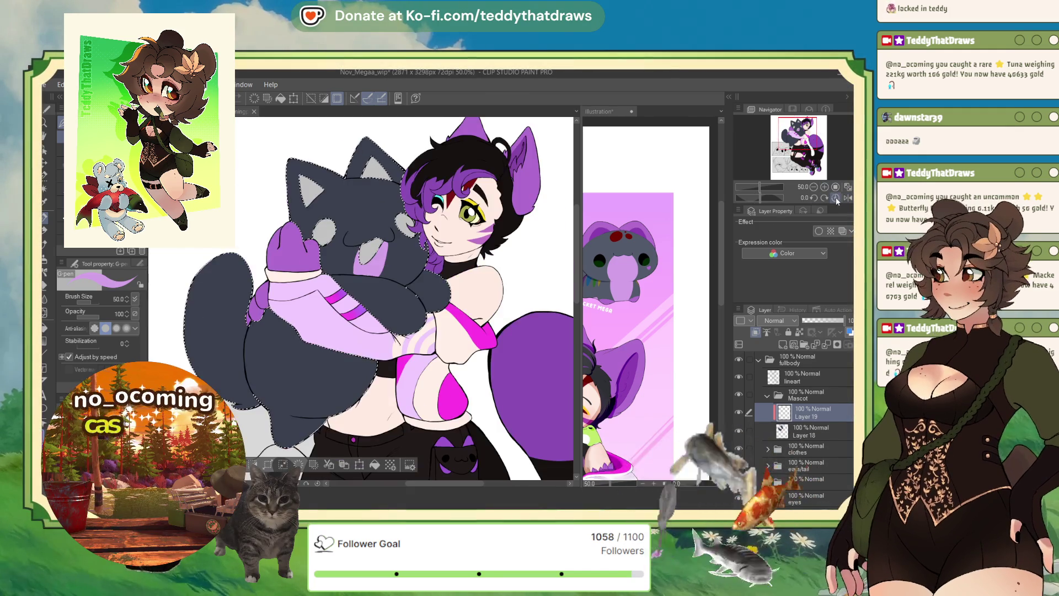
pyautogui.scroll(5, 347, 221)
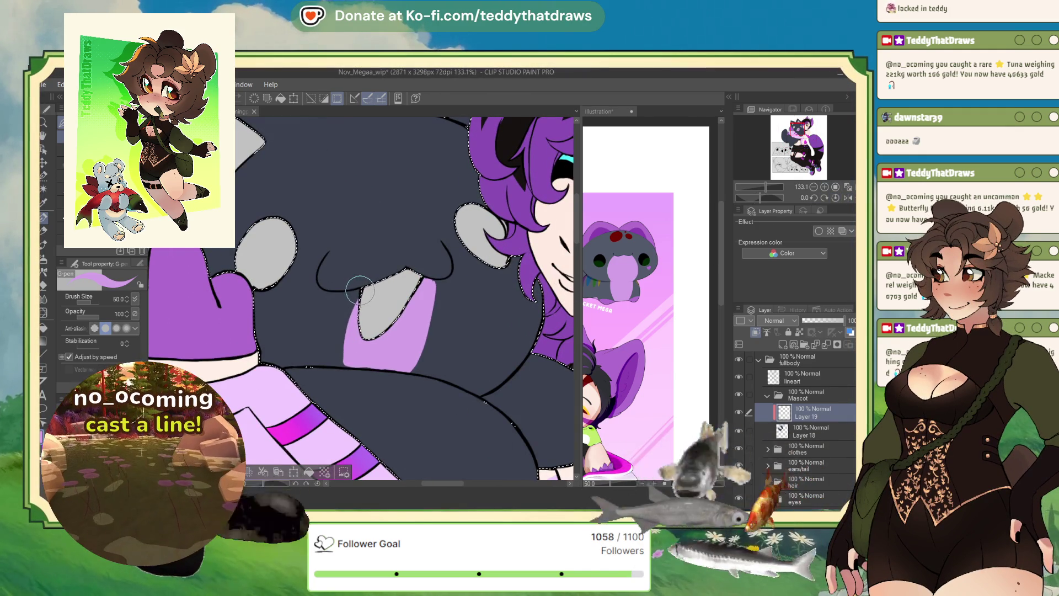
pyautogui.moveTo(336, 292)
pyautogui.mouseDown()
pyautogui.moveTo(331, 346)
pyautogui.moveTo(331, 298)
pyautogui.mouseUp()
pyautogui.moveTo(350, 342)
pyautogui.mouseDown()
pyautogui.moveTo(334, 302)
pyautogui.moveTo(317, 309)
pyautogui.moveTo(320, 368)
pyautogui.moveTo(315, 331)
pyautogui.moveTo(332, 296)
pyautogui.moveTo(359, 294)
pyautogui.mouseUp()
# - Extend the lilac muzzle's right edge and trim overspill with dark grey
pyautogui.keyDown('alt'); pyautogui.click(314, 286); pyautogui.keyUp('alt')
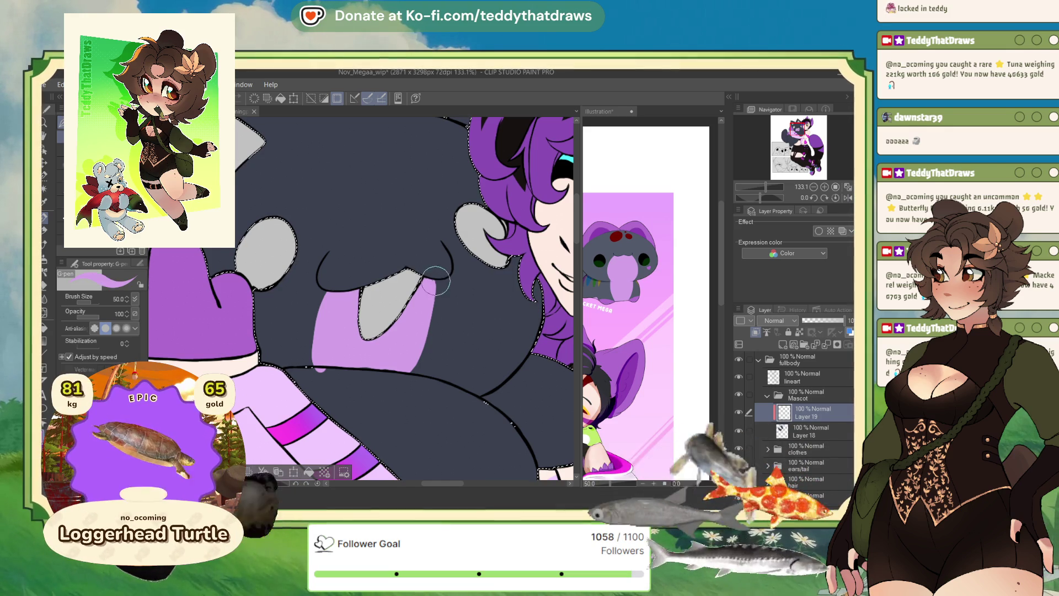
pyautogui.keyDown('alt'); pyautogui.click(445, 278); pyautogui.keyUp('alt')
pyautogui.moveTo(441, 287); pyautogui.dragTo(398, 378)
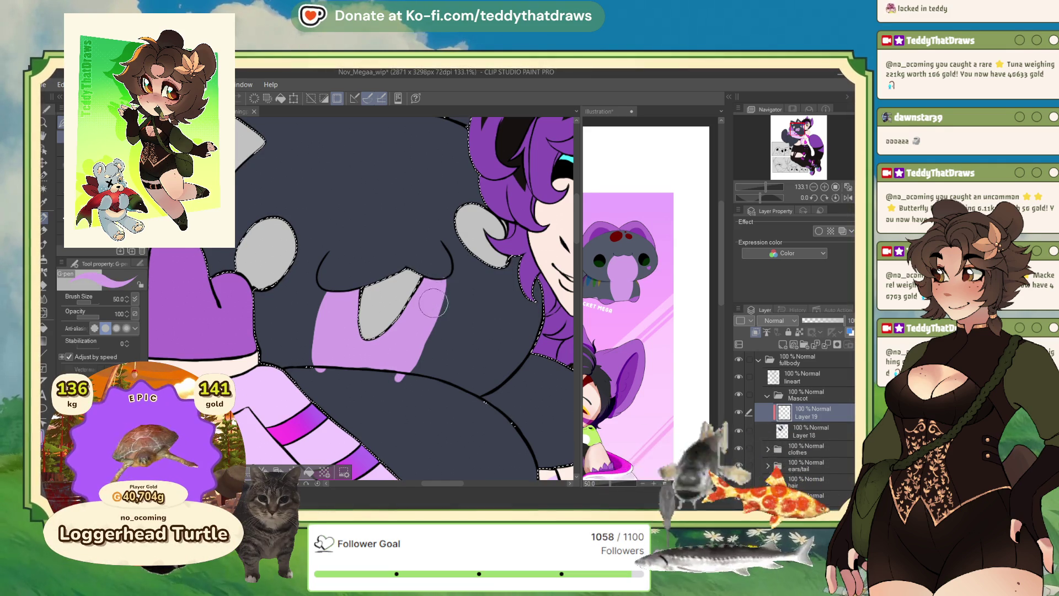
pyautogui.moveTo(446, 280); pyautogui.dragTo(398, 381)
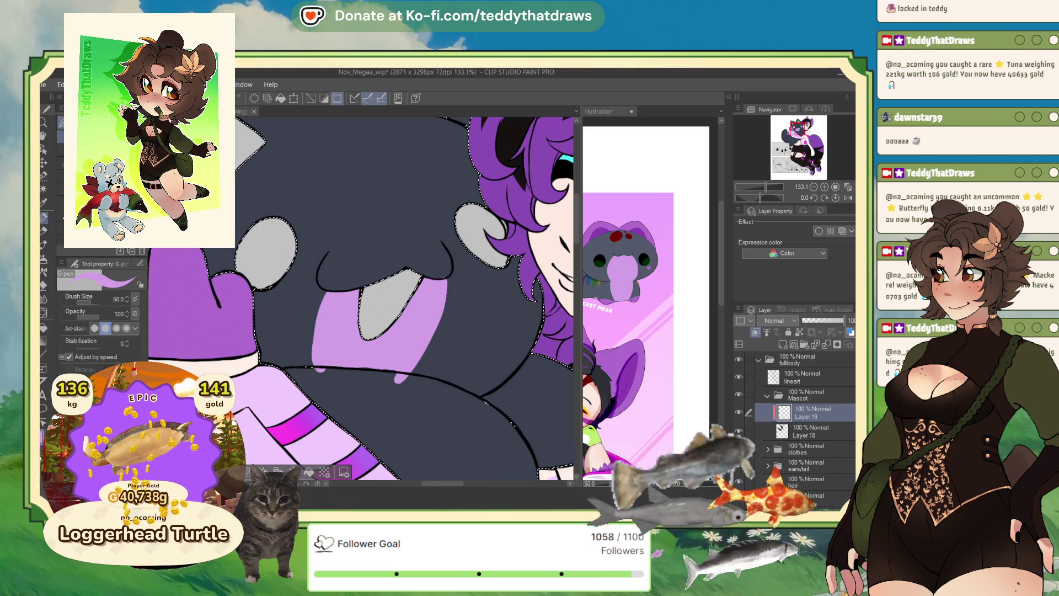
pyautogui.keyDown('alt'); pyautogui.click(520, 273); pyautogui.keyUp('alt')
pyautogui.moveTo(408, 273); pyautogui.dragTo(442, 278)
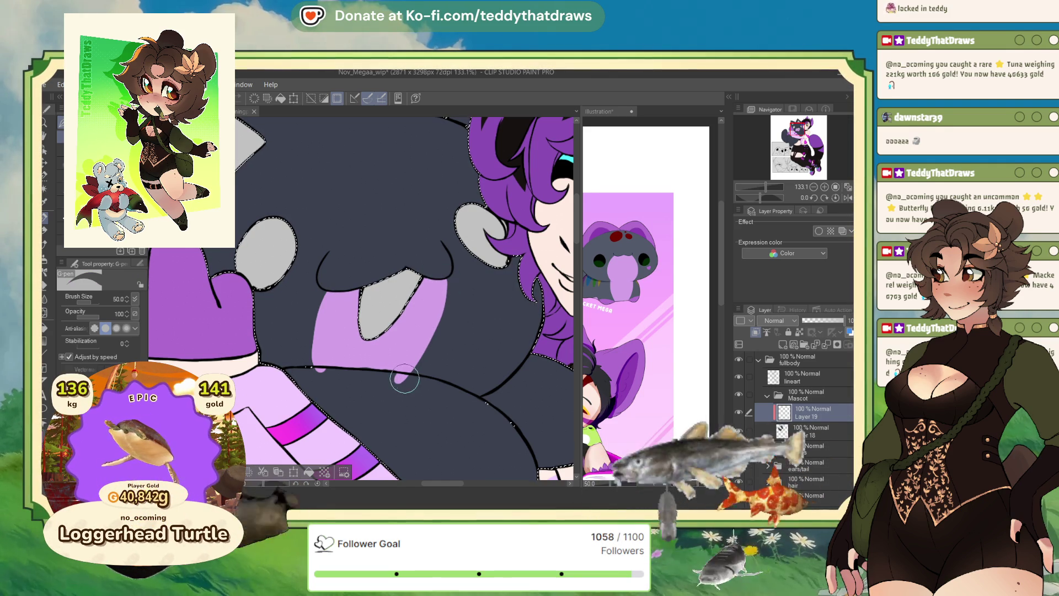
pyautogui.moveTo(408, 370); pyautogui.dragTo(397, 378)
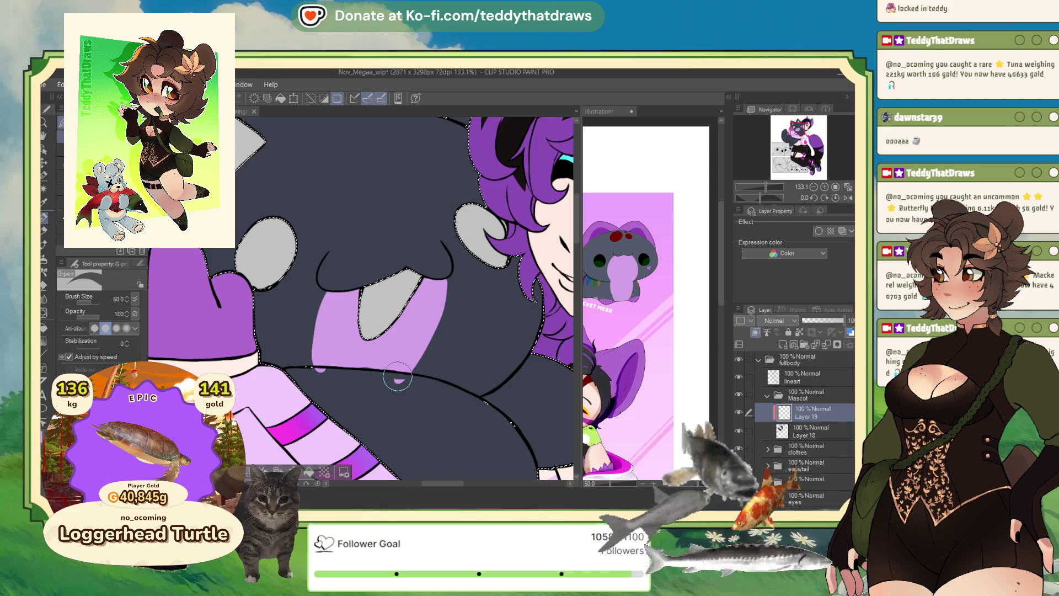
pyautogui.click(320, 369)
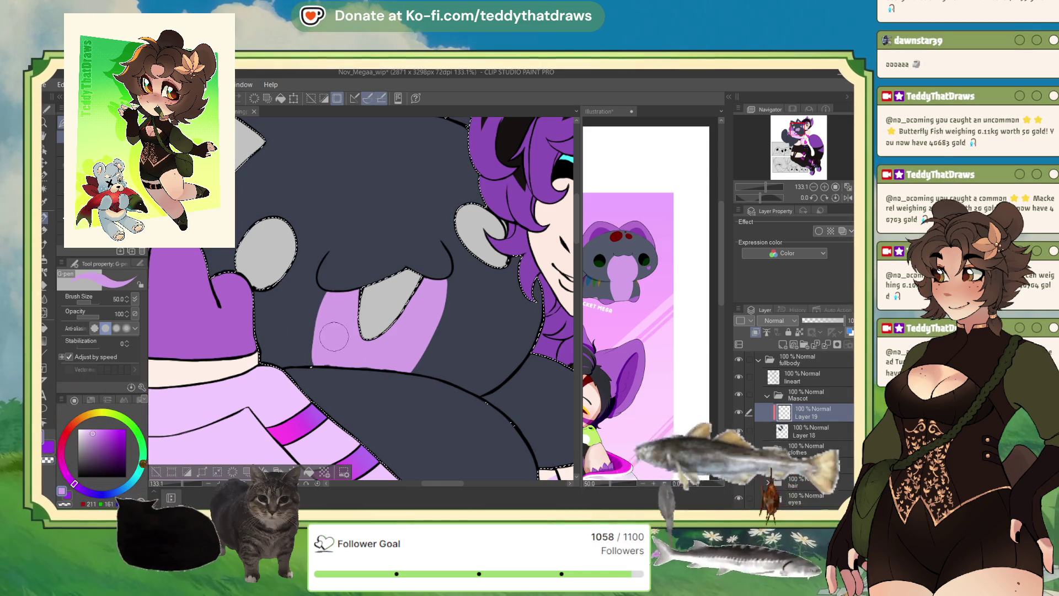
# - Tidy the lilac muzzle's left edge, then bring up the reference Illustration document
pyautogui.moveTo(333, 340); pyautogui.dragTo(322, 366)
pyautogui.moveTo(325, 283); pyautogui.dragTo(314, 366)
pyautogui.scroll(-5, 461, 319)
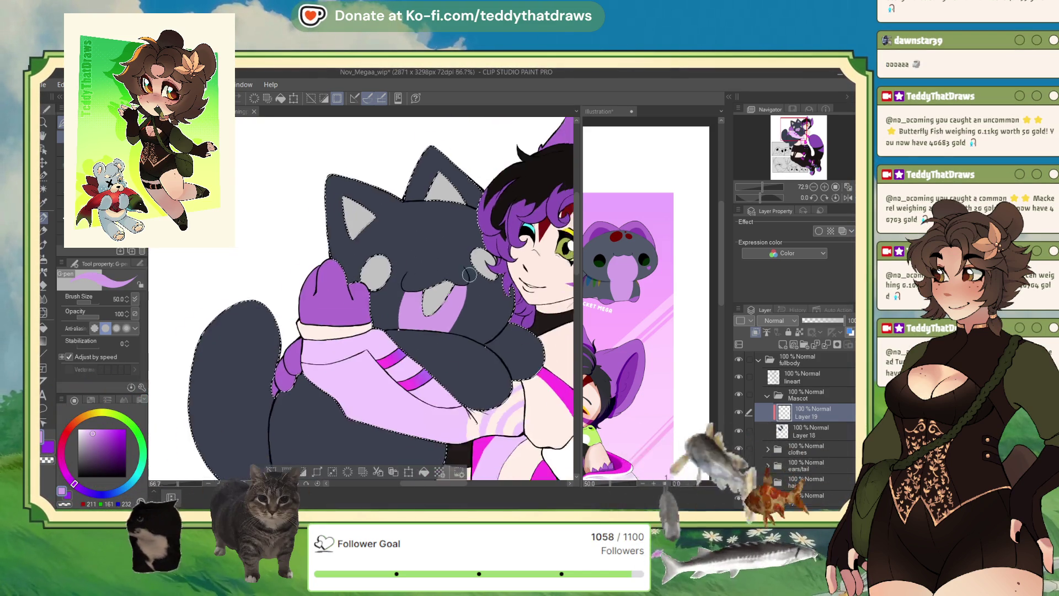
pyautogui.scroll(4, 562, 294)
pyautogui.scroll(2, 562, 294)
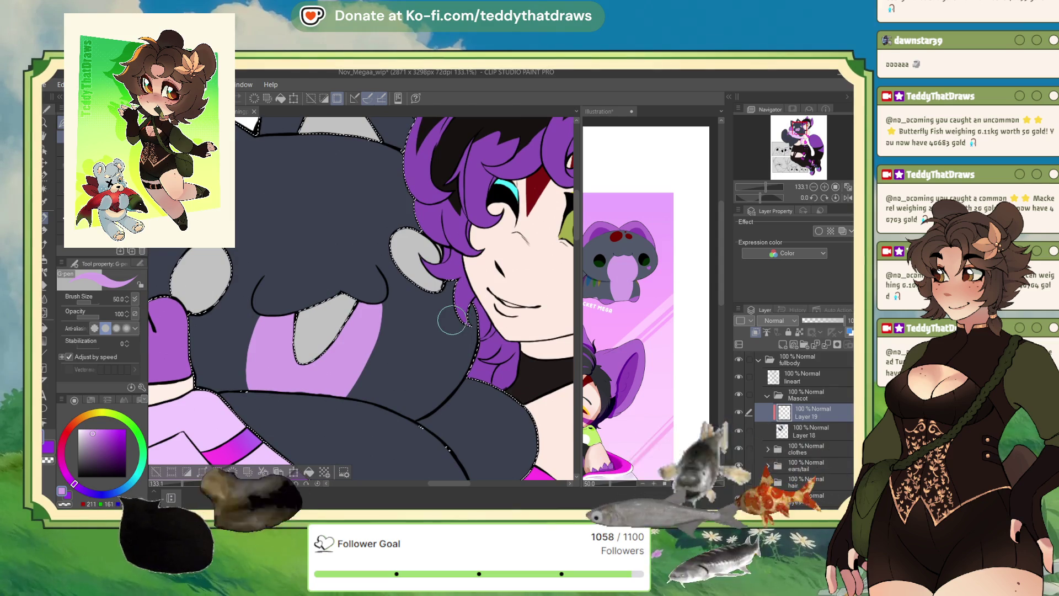
pyautogui.click(636, 227)
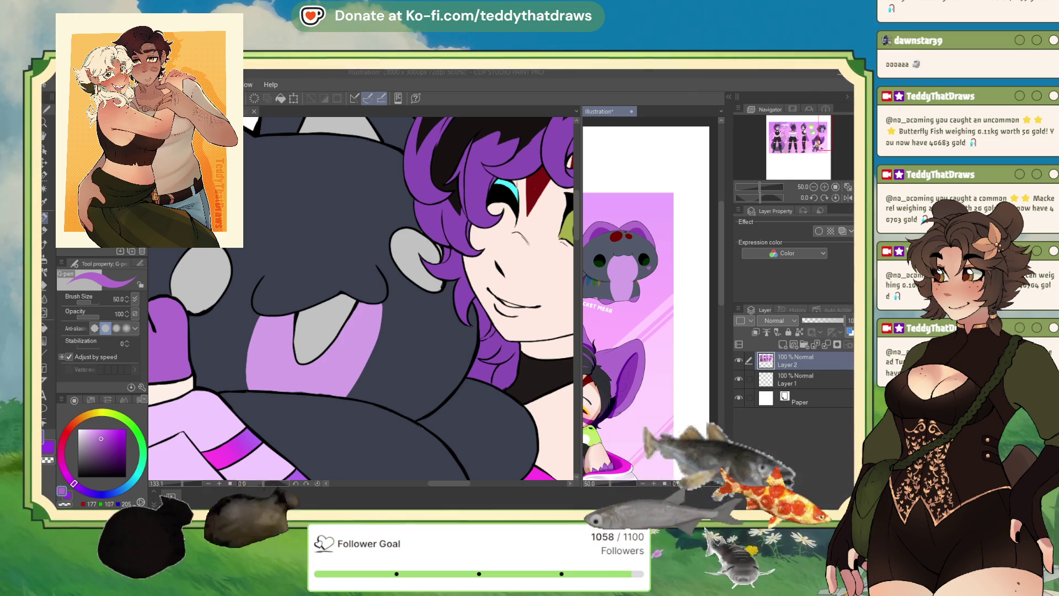
# - Paint a purple heart on the plush, undoing a test erase
pyautogui.click(446, 310)
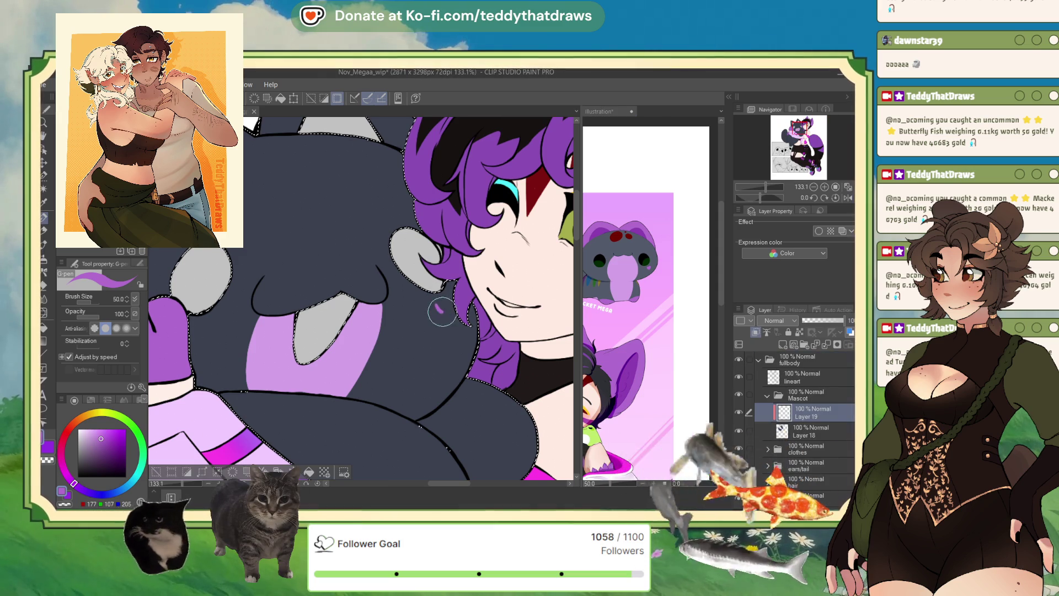
pyautogui.moveTo(446, 312)
pyautogui.mouseDown()
pyautogui.moveTo(454, 300)
pyautogui.moveTo(442, 305)
pyautogui.mouseUp()
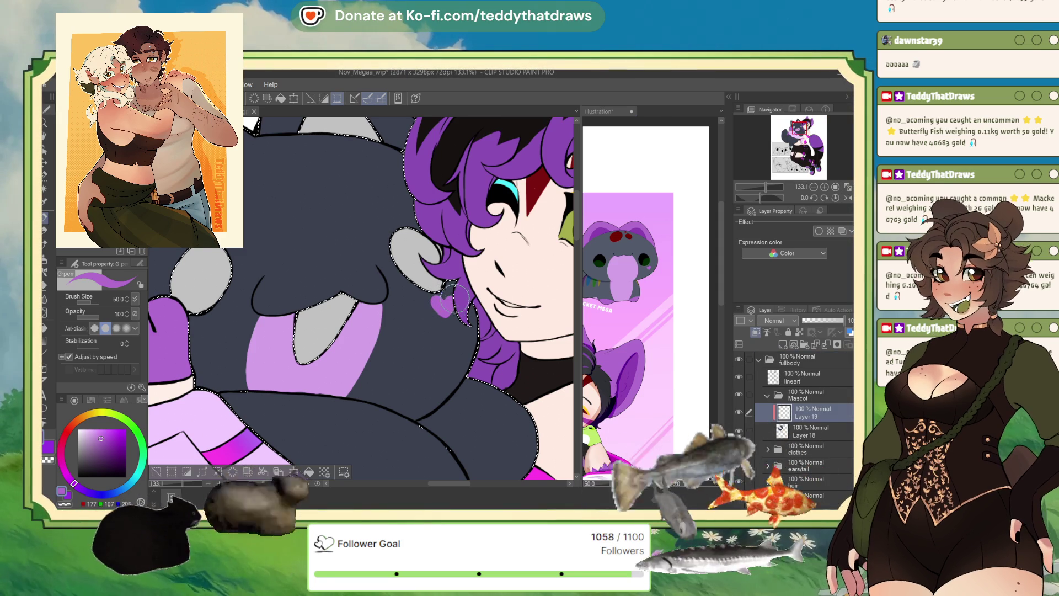
pyautogui.click(66, 503)
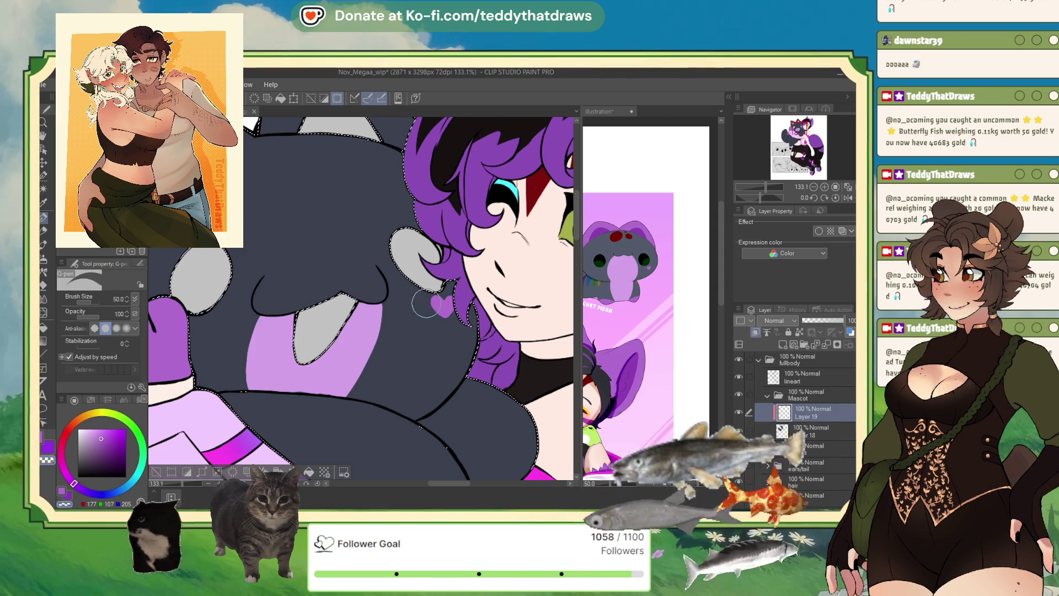
pyautogui.moveTo(438, 303); pyautogui.dragTo(444, 320)
pyautogui.hotkey('ctrl', 'z')
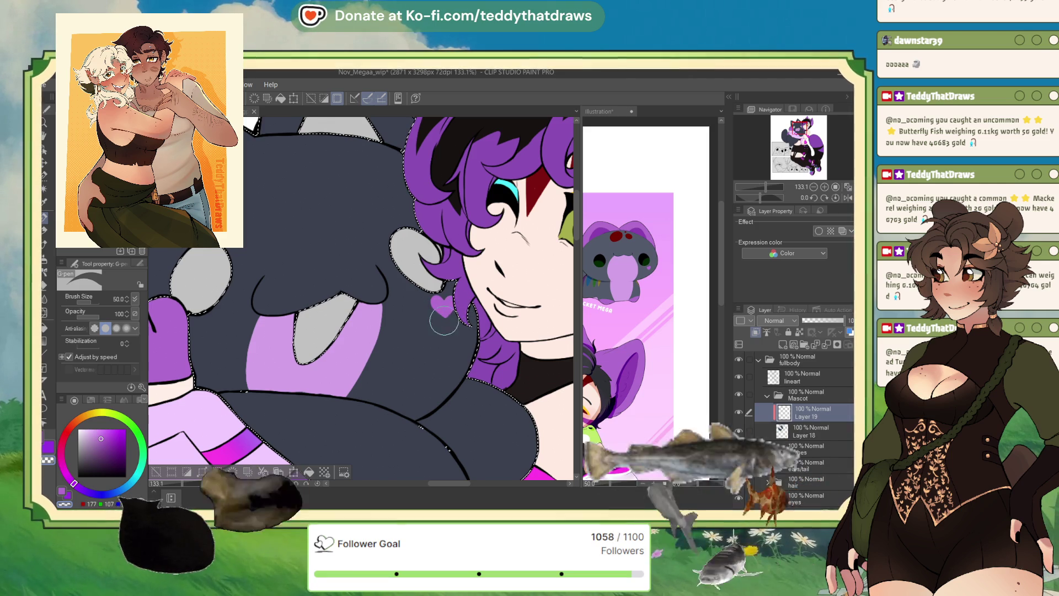
# - Eyedrop olive-yellow from the plush mascot in the reference illustration
pyautogui.hotkey('ctrl', '0')
pyautogui.hotkey('ctrl', 'Tab')
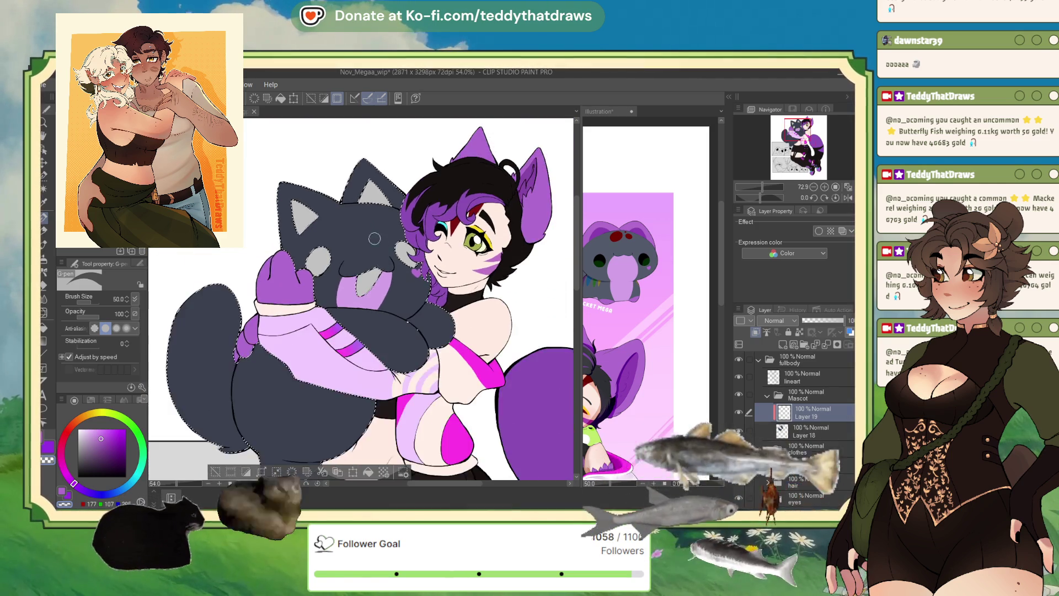
pyautogui.scroll(4, 706, 295)
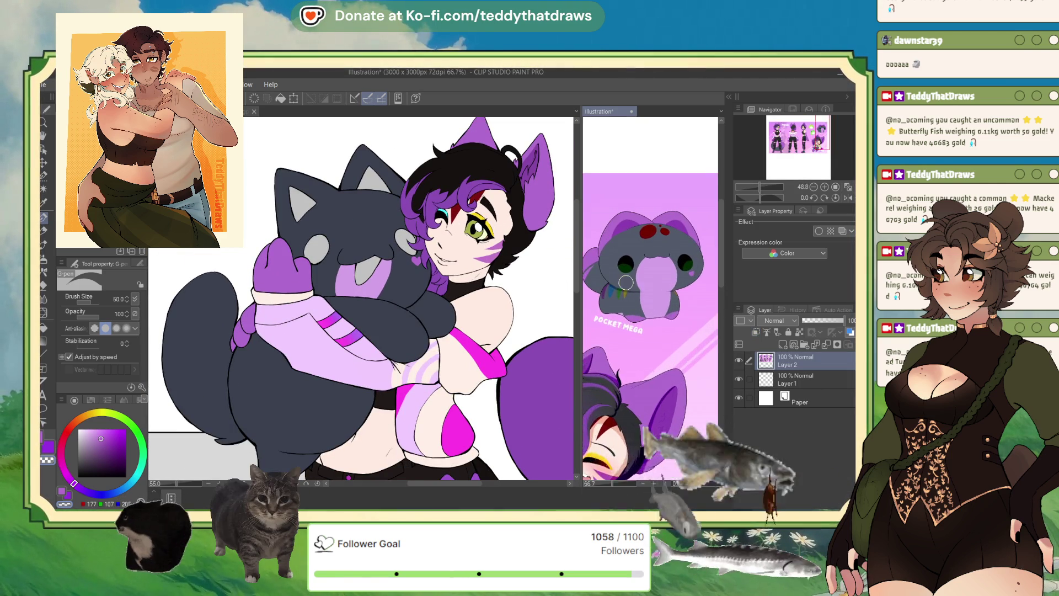
pyautogui.keyDown('alt'); pyautogui.click(627, 290); pyautogui.keyUp('alt')
pyautogui.moveTo(627, 290); pyautogui.dragTo(628, 292)
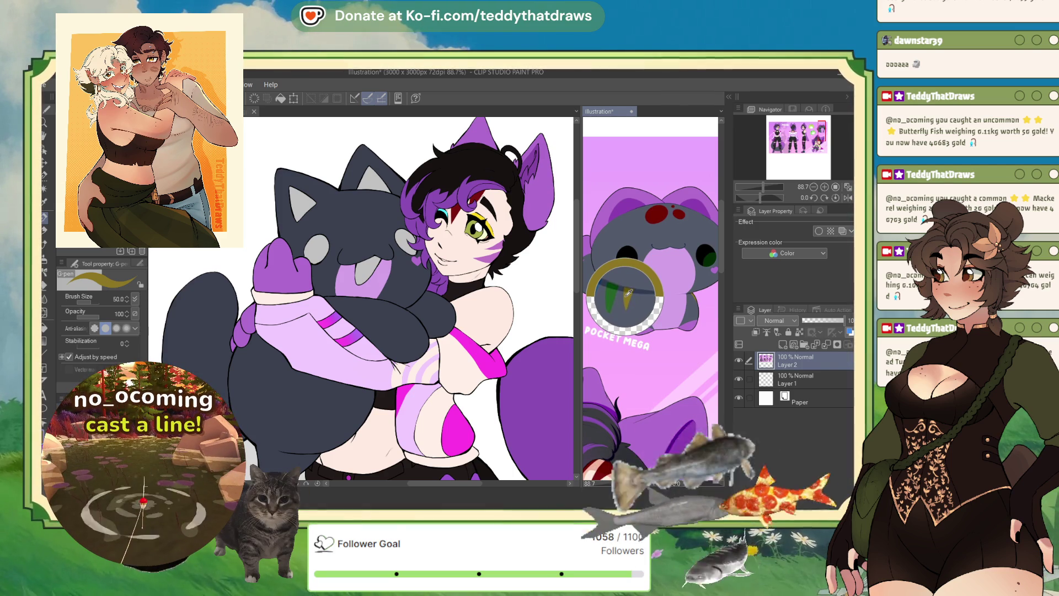
pyautogui.moveTo(628, 292); pyautogui.dragTo(625, 290)
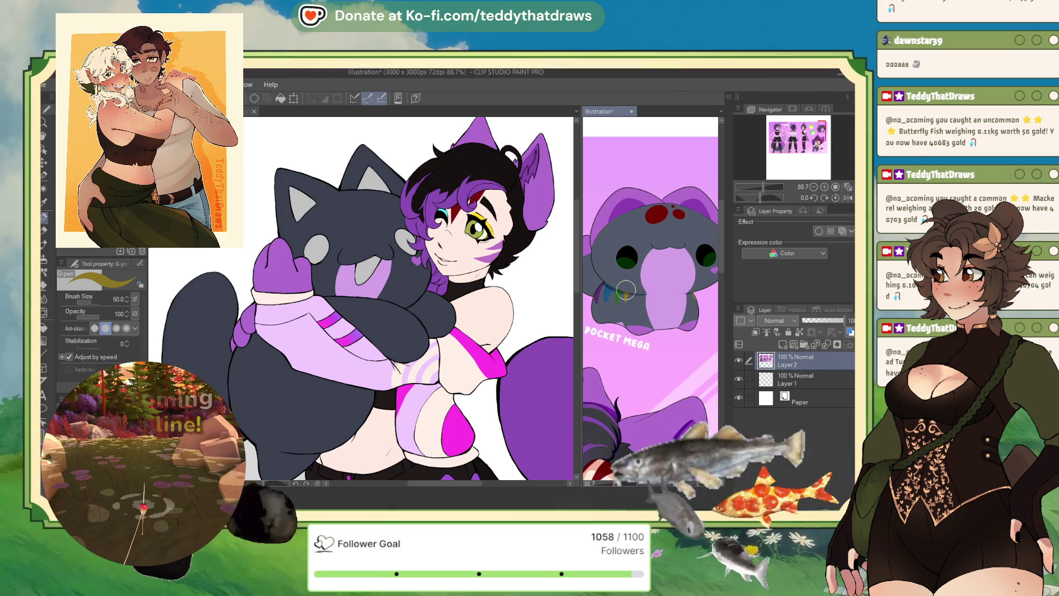
# - Raise the brush size to 89.5 and paint a yellow marking on the plush's tail
pyautogui.click(269, 346)
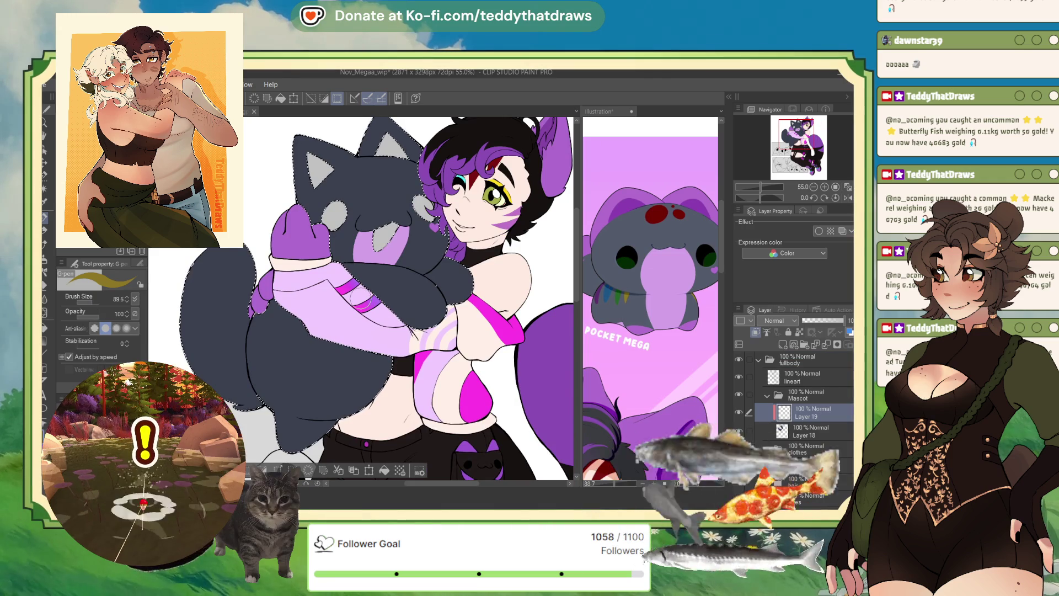
pyautogui.moveTo(93, 303); pyautogui.dragTo(102, 303)
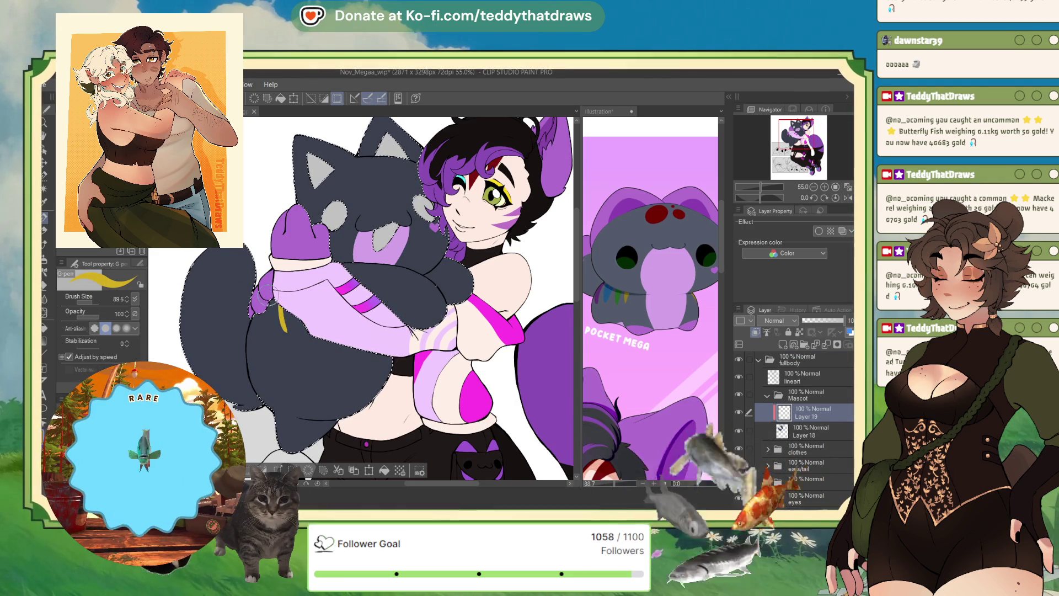
pyautogui.moveTo(273, 303); pyautogui.dragTo(284, 329)
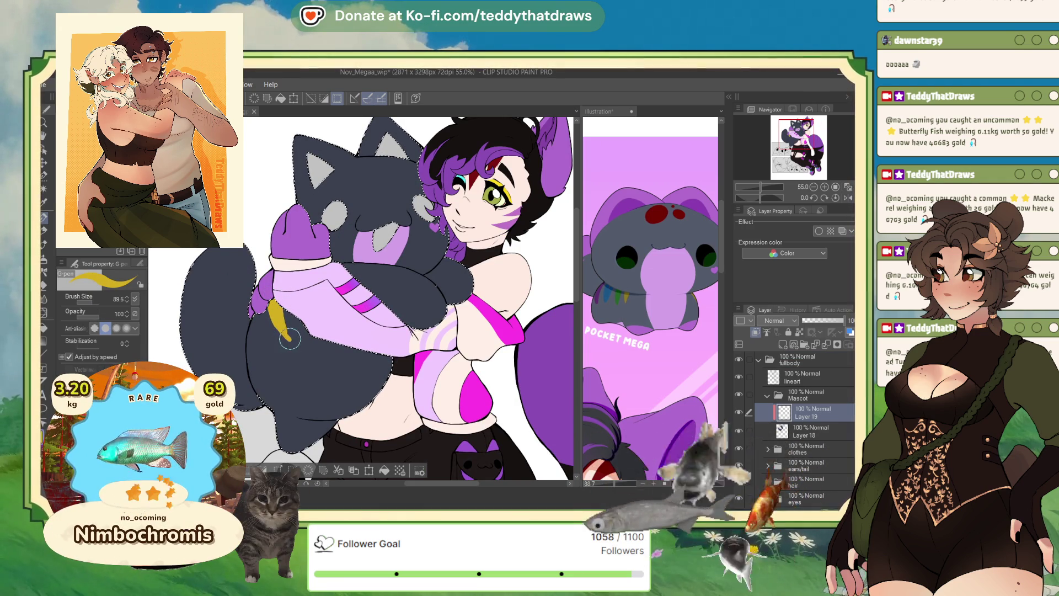
pyautogui.moveTo(286, 333)
pyautogui.mouseDown()
pyautogui.moveTo(284, 302)
pyautogui.moveTo(293, 326)
pyautogui.mouseUp()
pyautogui.keyDown('alt'); pyautogui.click(293, 312); pyautogui.keyUp('alt')
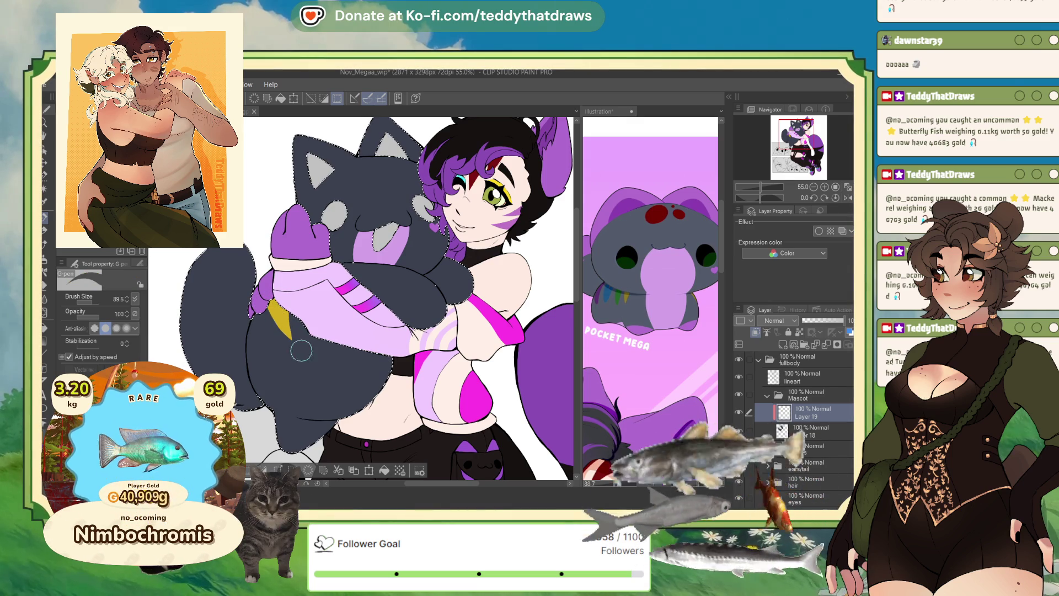
pyautogui.keyDown('alt'); pyautogui.click(621, 293); pyautogui.keyUp('alt')
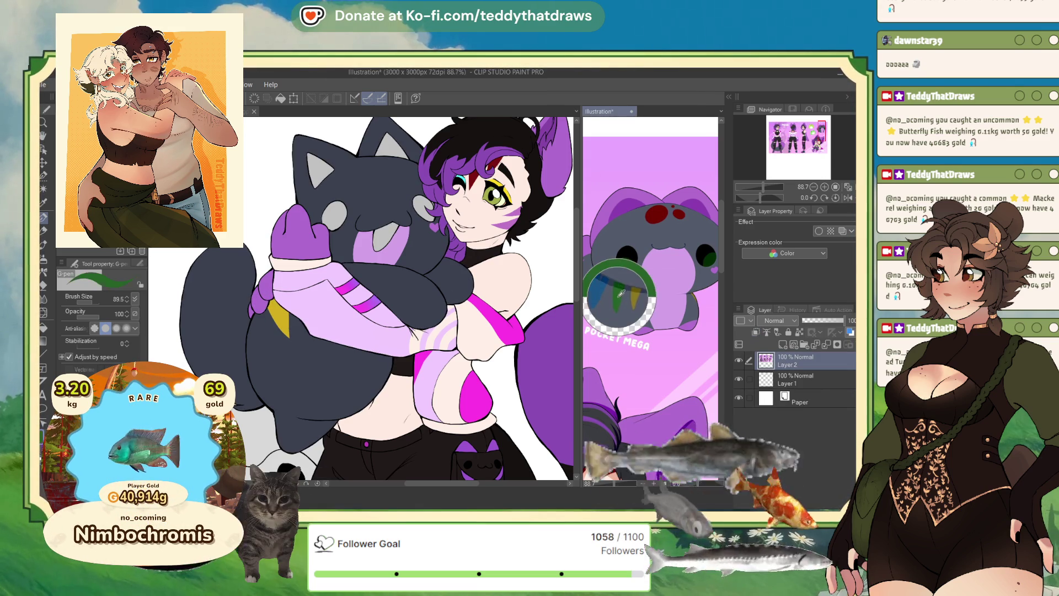
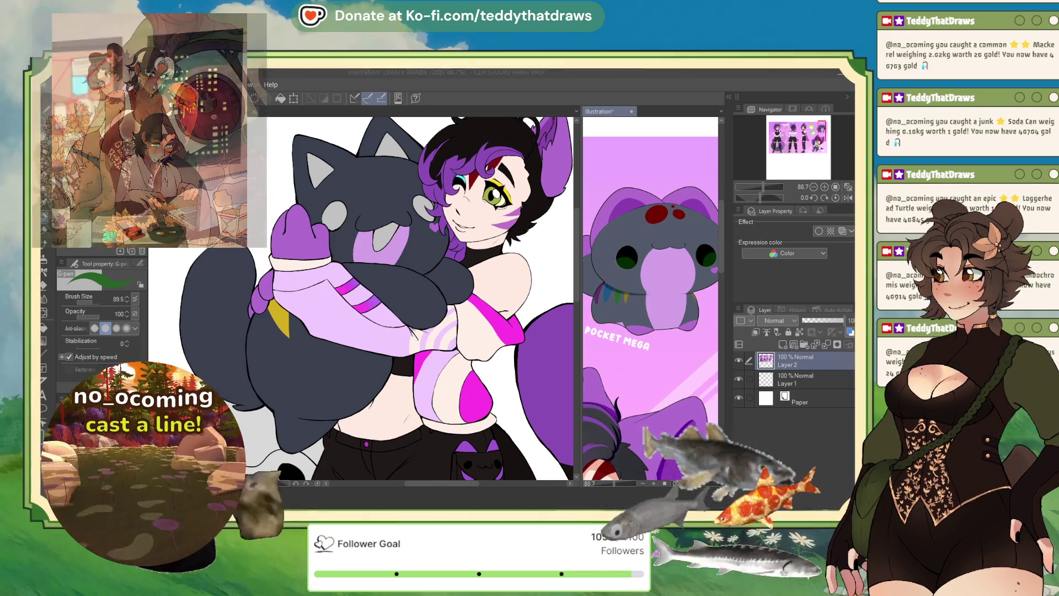
# - Paint the green flag near the braid tip, erasing mistakes with transparent colour
pyautogui.hotkey('ctrl', 'Tab')
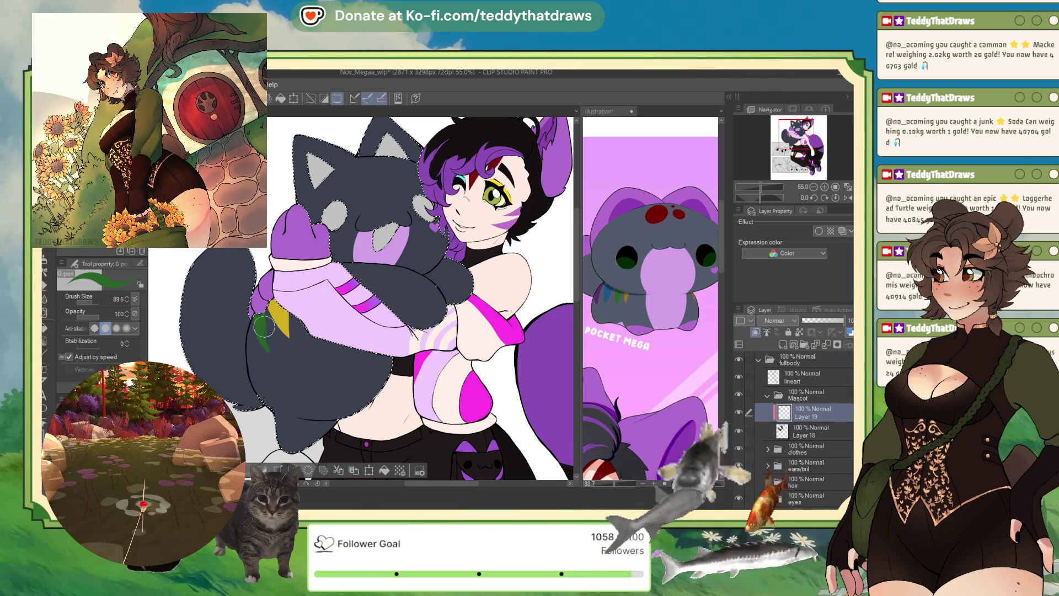
pyautogui.press('x')
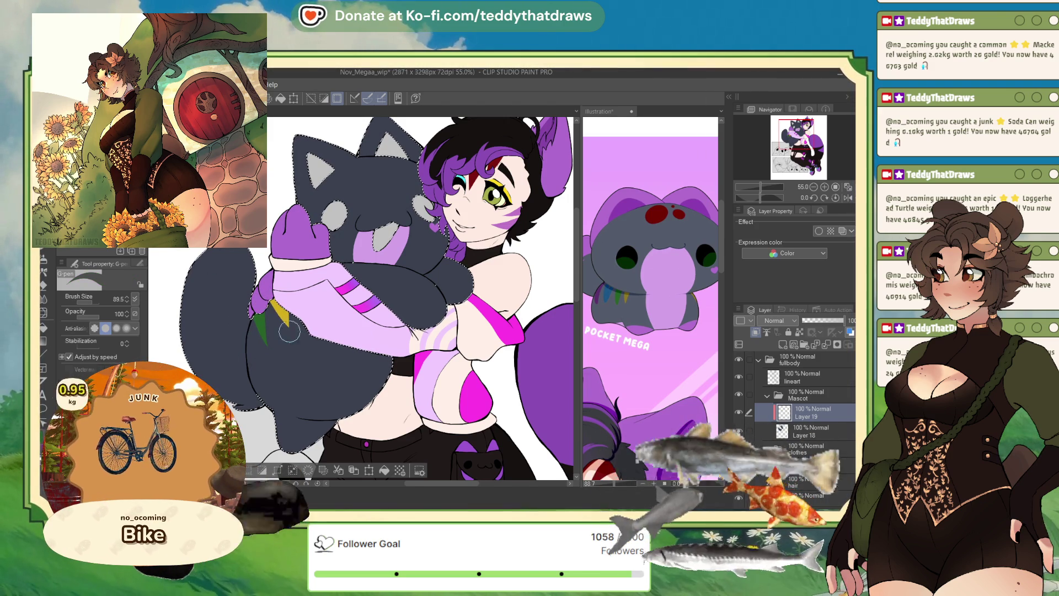
pyautogui.hotkey('ctrl', 'z')
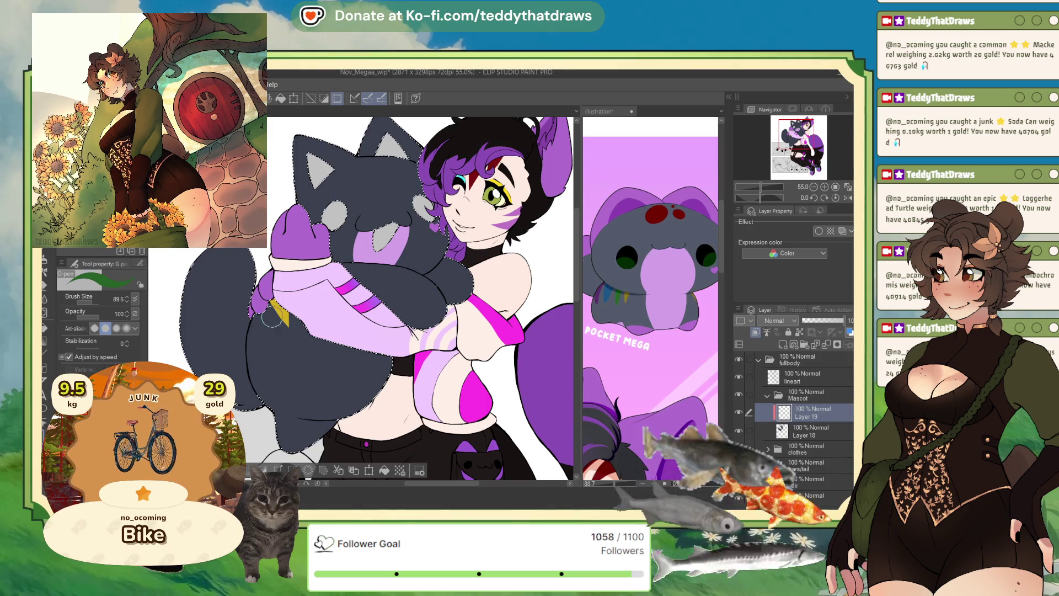
pyautogui.moveTo(279, 303)
pyautogui.mouseDown()
pyautogui.moveTo(258, 325)
pyautogui.moveTo(263, 335)
pyautogui.mouseUp()
pyautogui.press('c')
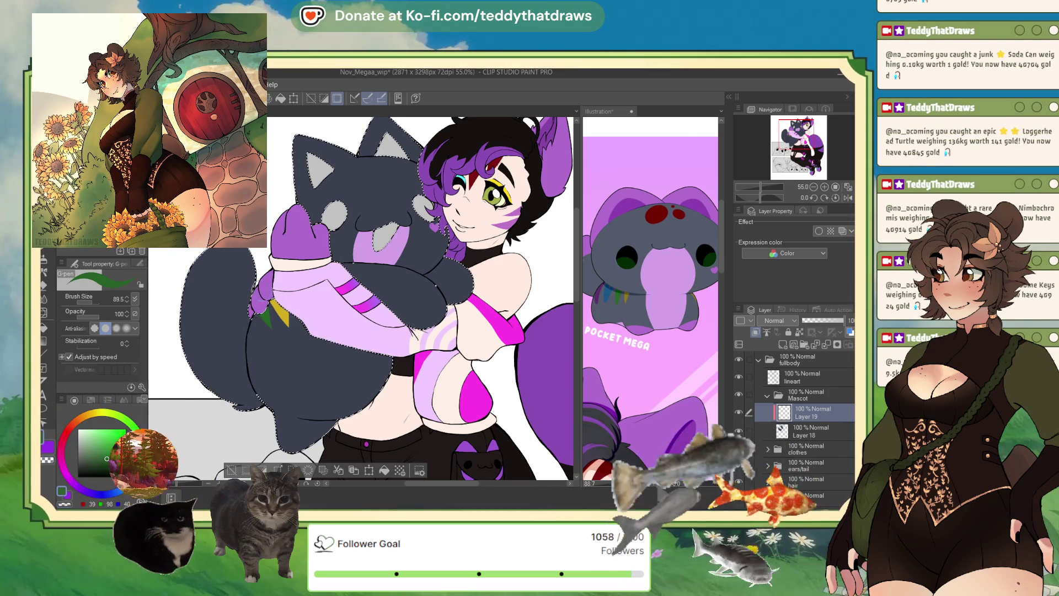
pyautogui.press('c')
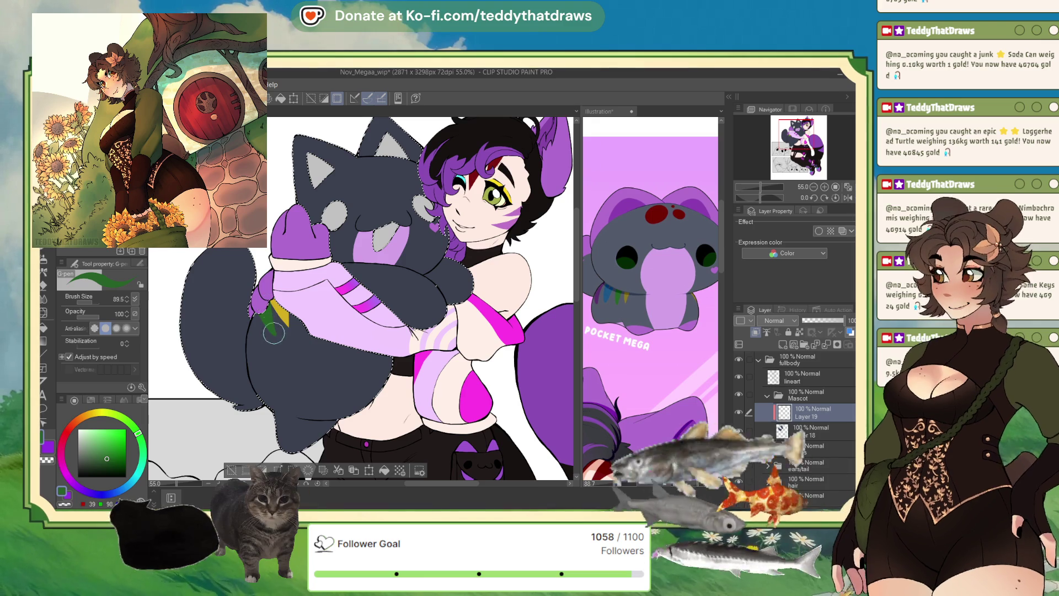
pyautogui.press('c')
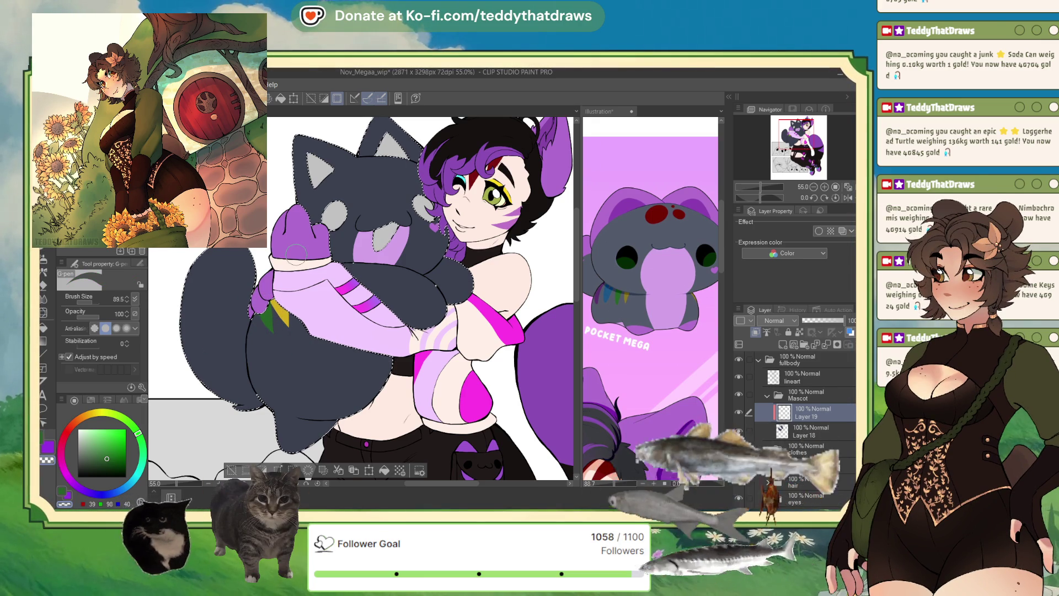
# - Eyedrop blue and purple from the reference and paint those flags, erasing stray strokes
pyautogui.hotkey('ctrl', 'Tab')
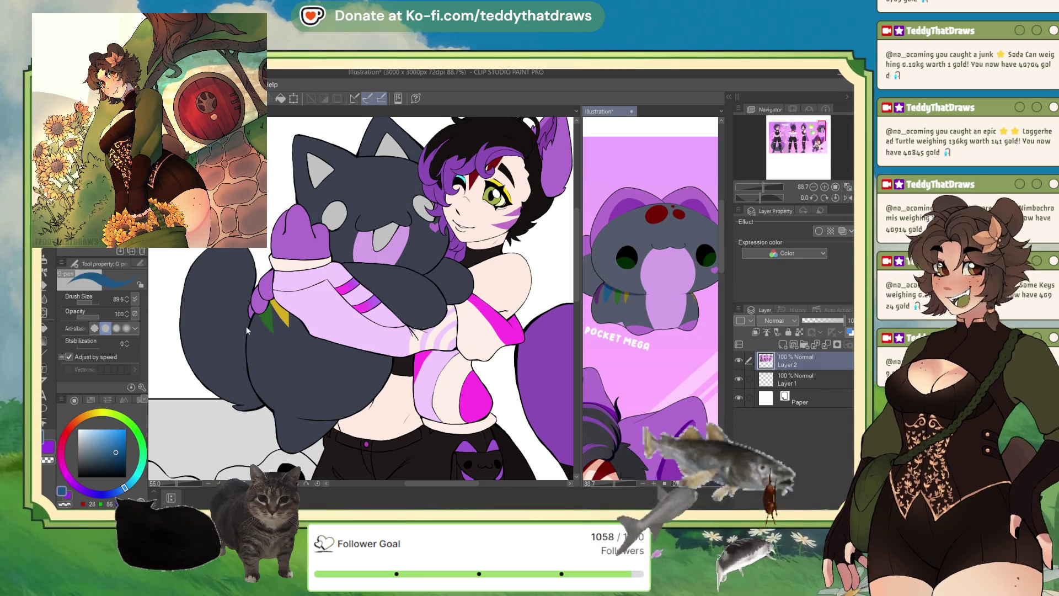
pyautogui.hotkey('ctrl', 'Tab')
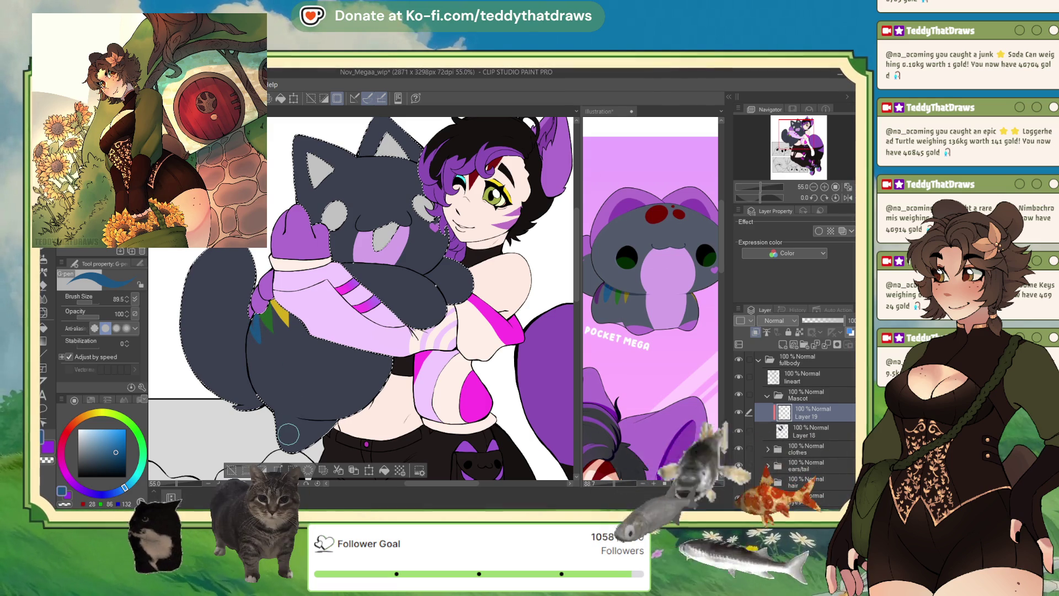
pyautogui.click(65, 503)
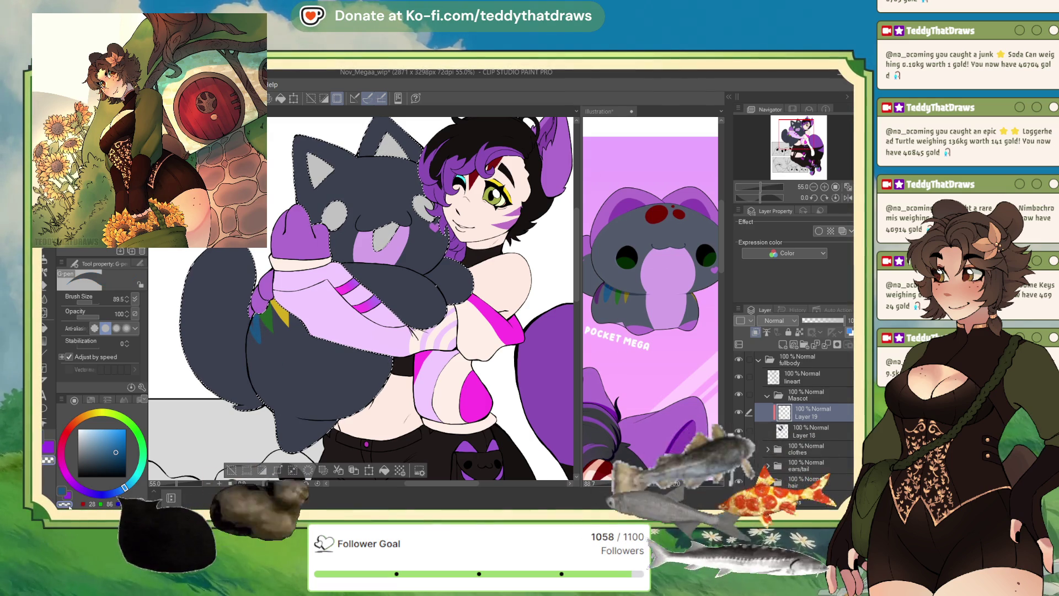
pyautogui.click(603, 298)
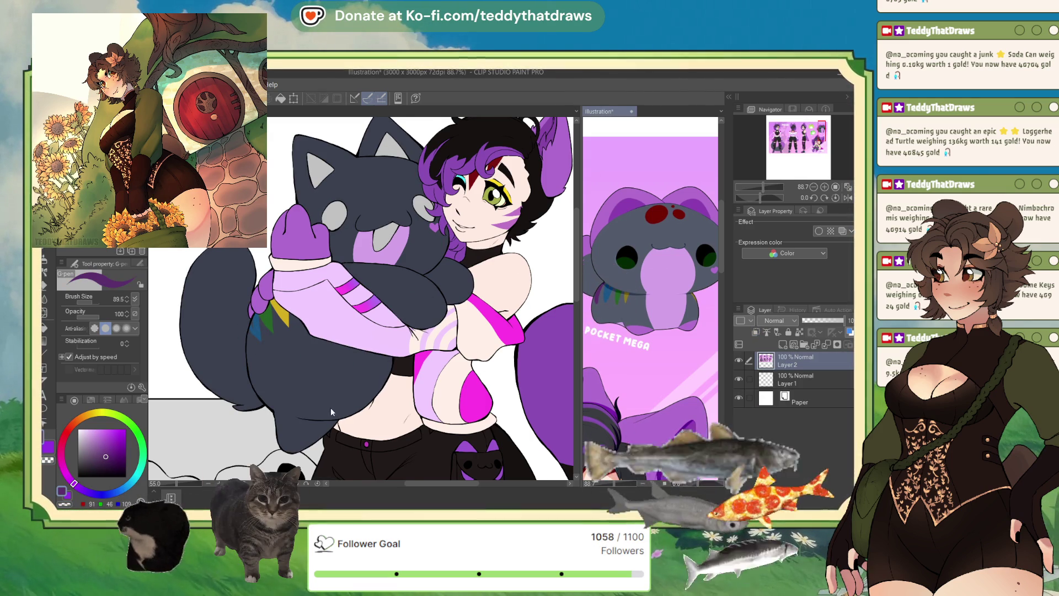
pyautogui.click(247, 341)
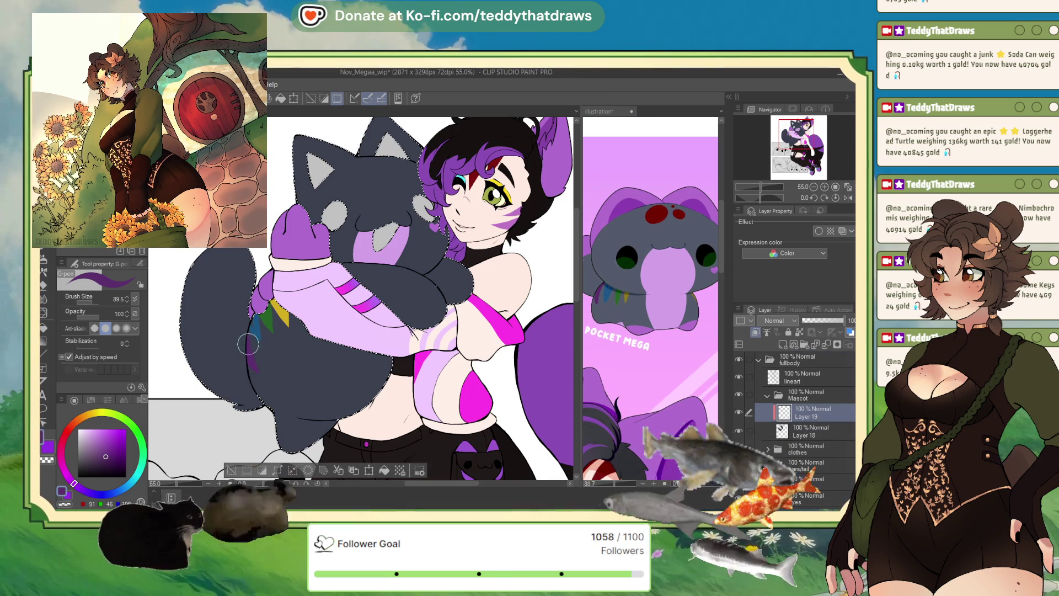
pyautogui.click(64, 504)
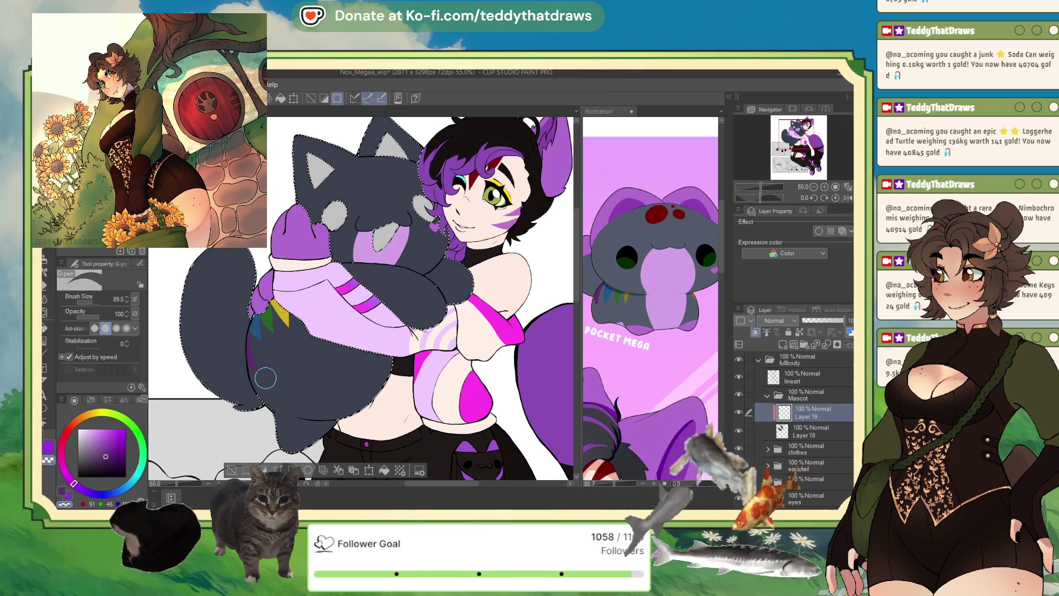
# - Sample purple from the Illustration reference, brush over the patch by the paw, then deselect
pyautogui.scroll(-3, 333, 341)
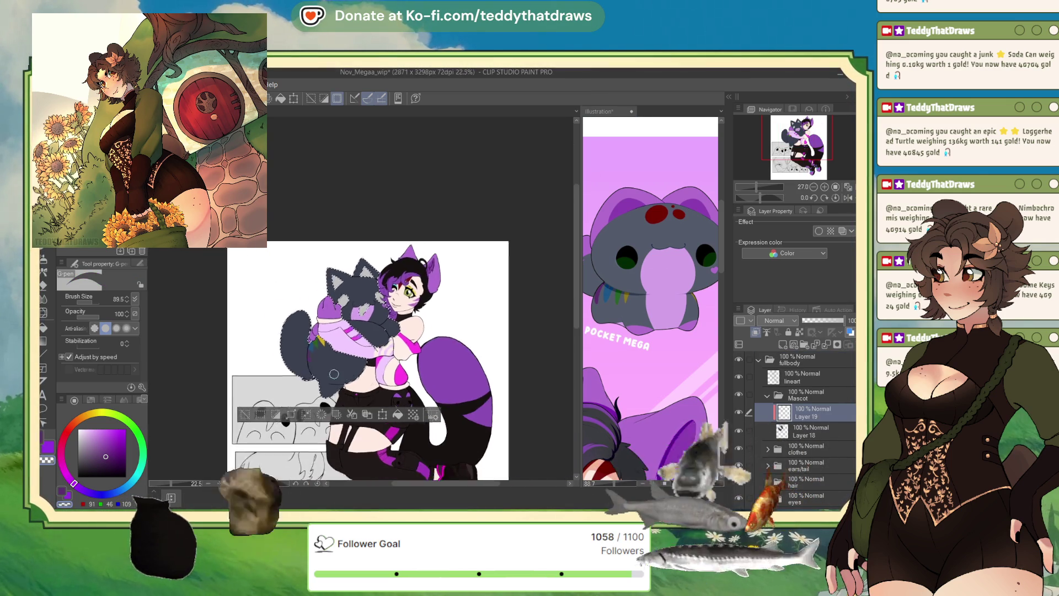
pyautogui.scroll(2, 390, 331)
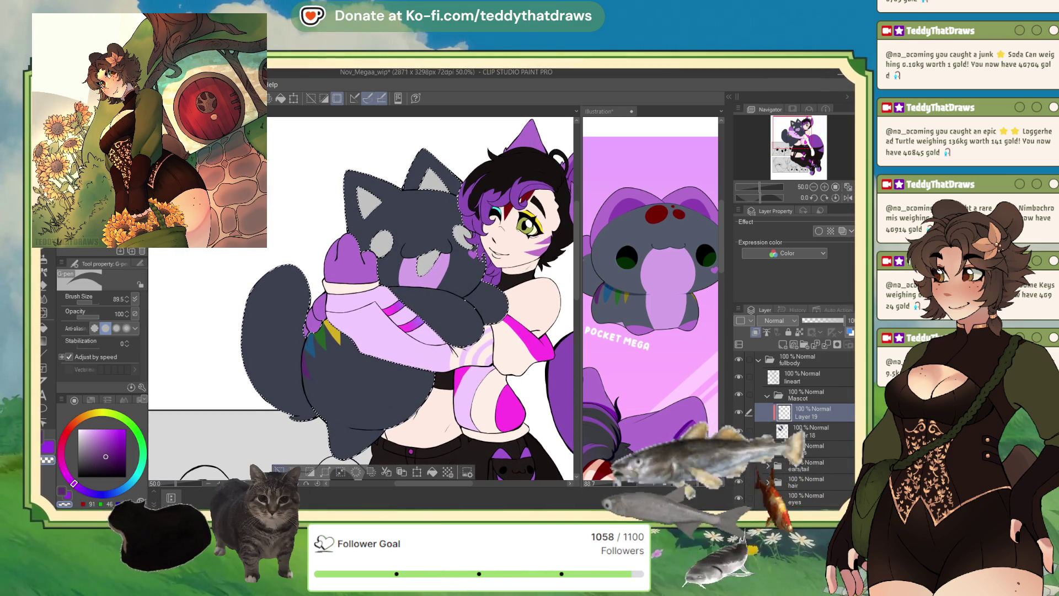
pyautogui.keyDown('alt'); pyautogui.click(641, 326); pyautogui.keyUp('alt')
pyautogui.click(479, 339)
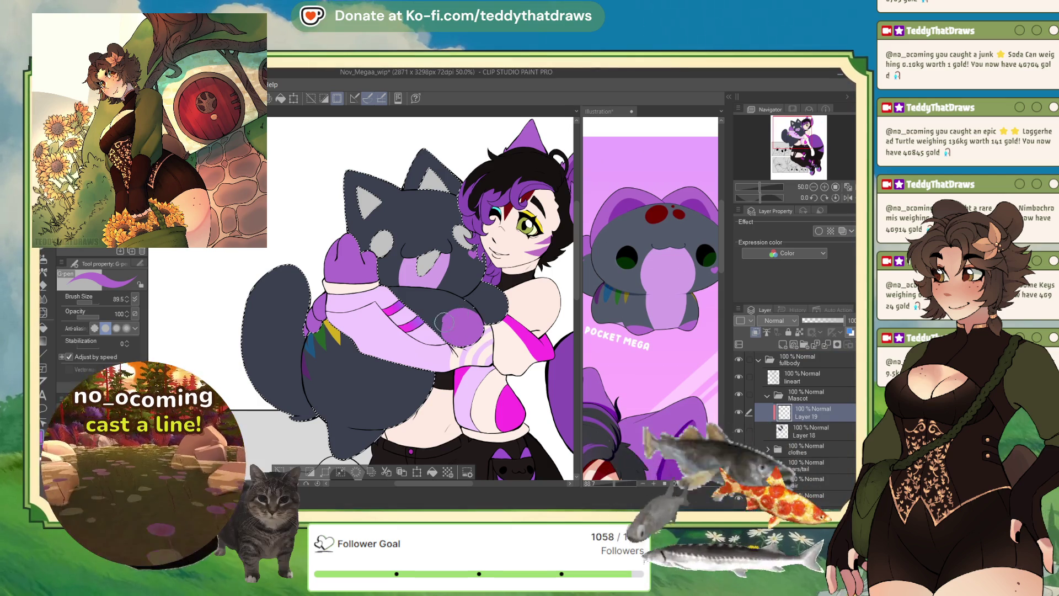
pyautogui.moveTo(486, 303); pyautogui.dragTo(499, 306)
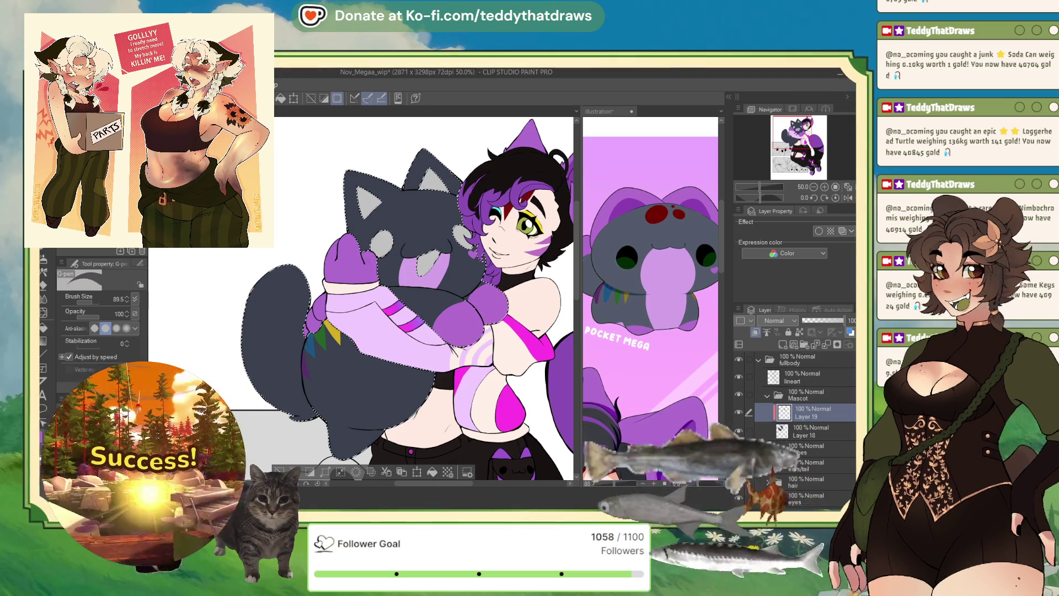
pyautogui.keyDown('alt'); pyautogui.click(425, 347); pyautogui.keyUp('alt')
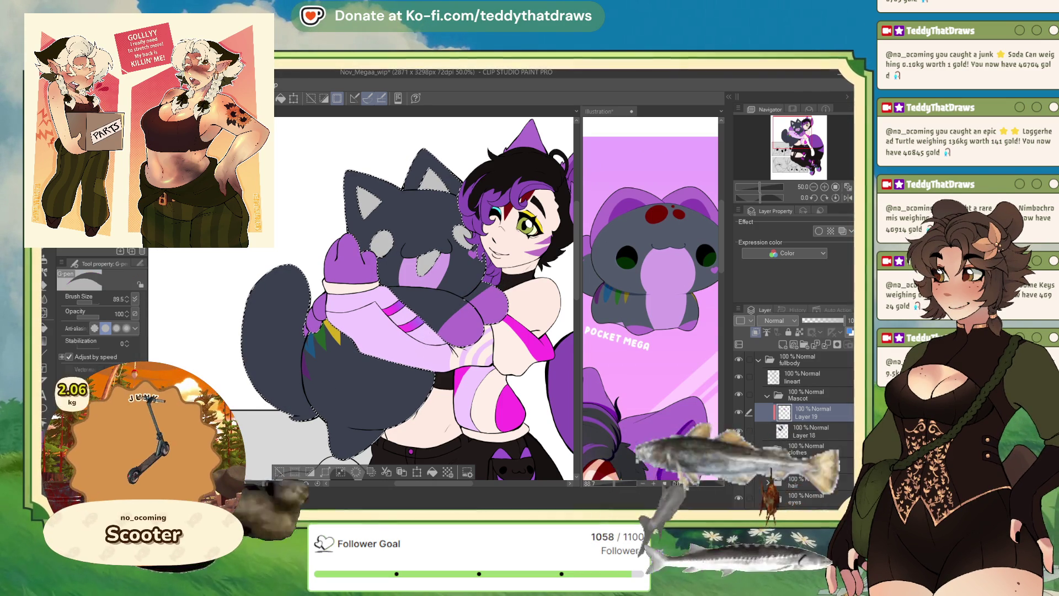
pyautogui.keyDown('alt'); pyautogui.click(380, 270); pyautogui.keyUp('alt')
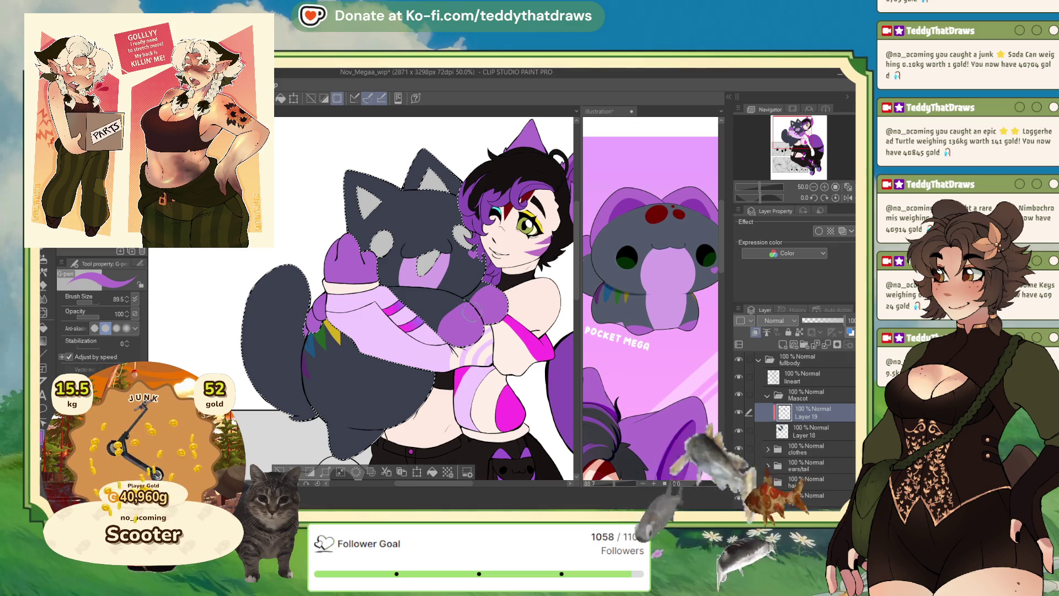
pyautogui.hotkey('ctrl', 'd')
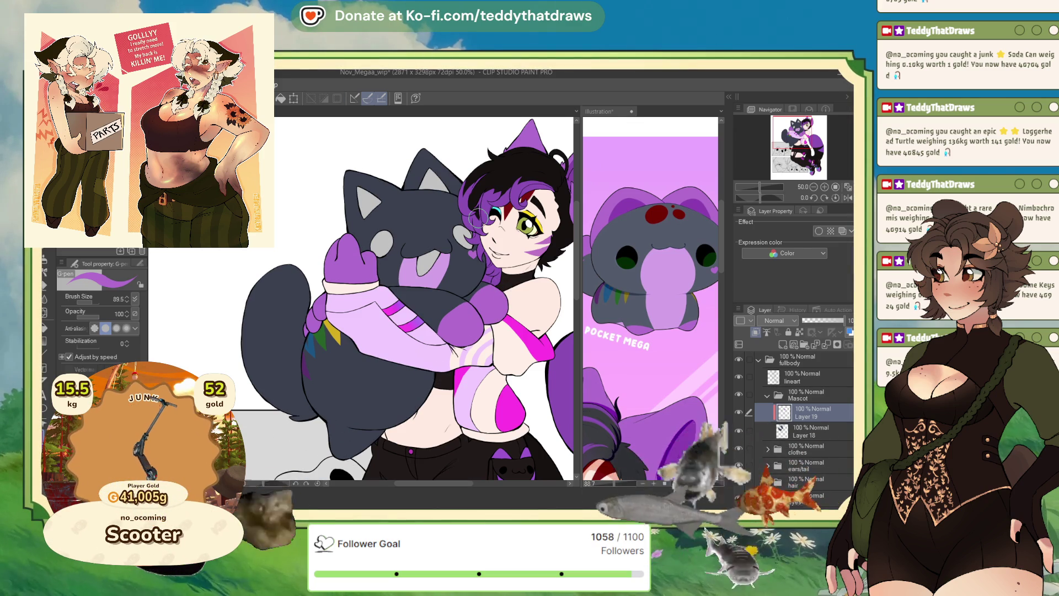
pyautogui.scroll(3, 440, 322)
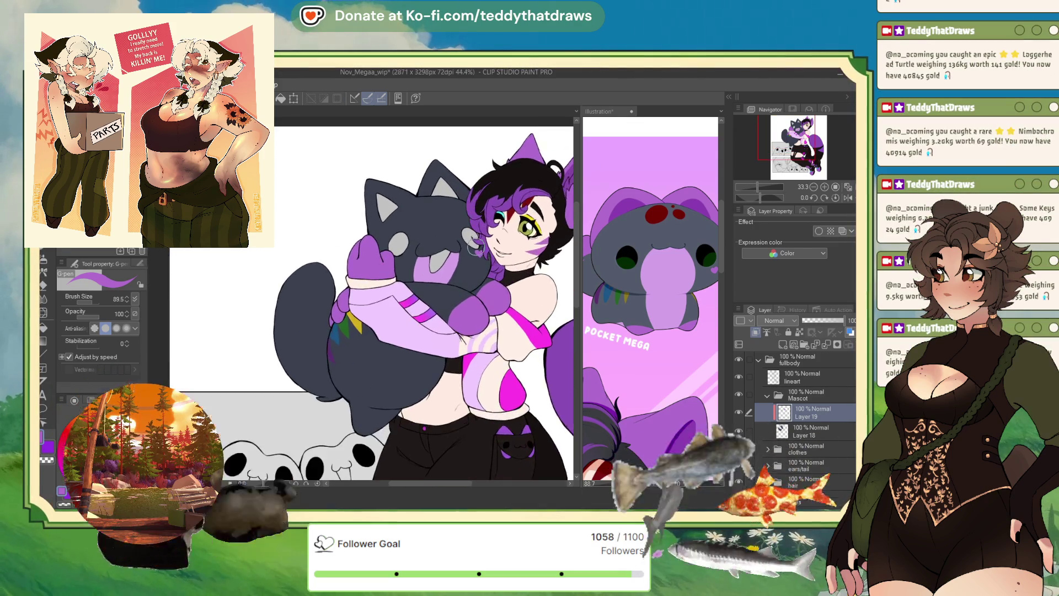
# - Rotate the view, sample a lighter purple from the reference and enlarge the brush to 194.5
pyautogui.scroll(2, 440, 322)
pyautogui.moveTo(436, 296)
pyautogui.mouseDown()
pyautogui.moveTo(448, 198)
pyautogui.moveTo(433, 270)
pyautogui.moveTo(440, 220)
pyautogui.mouseUp()
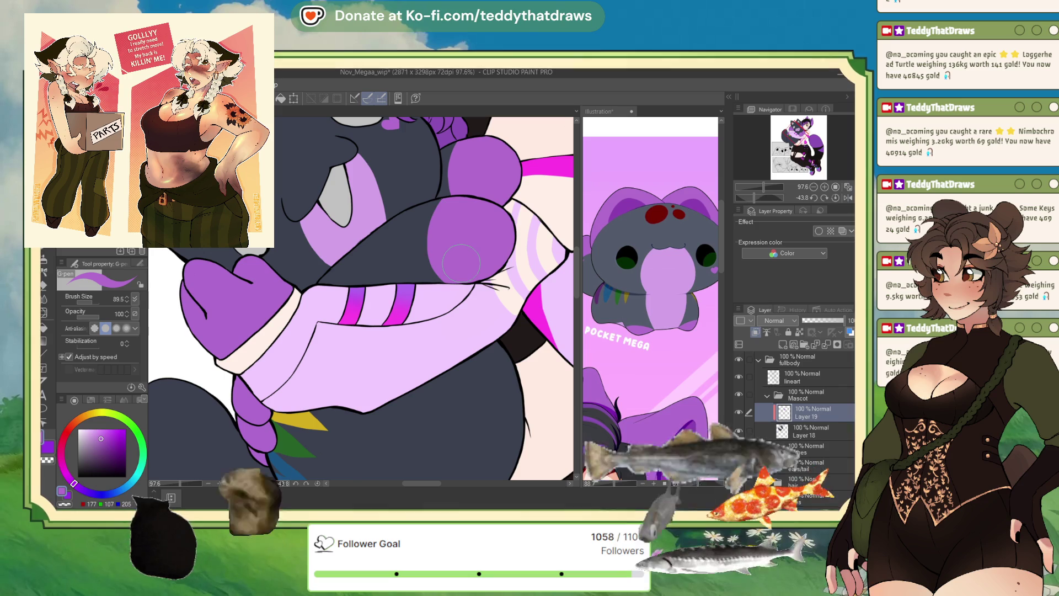
pyautogui.click(630, 324)
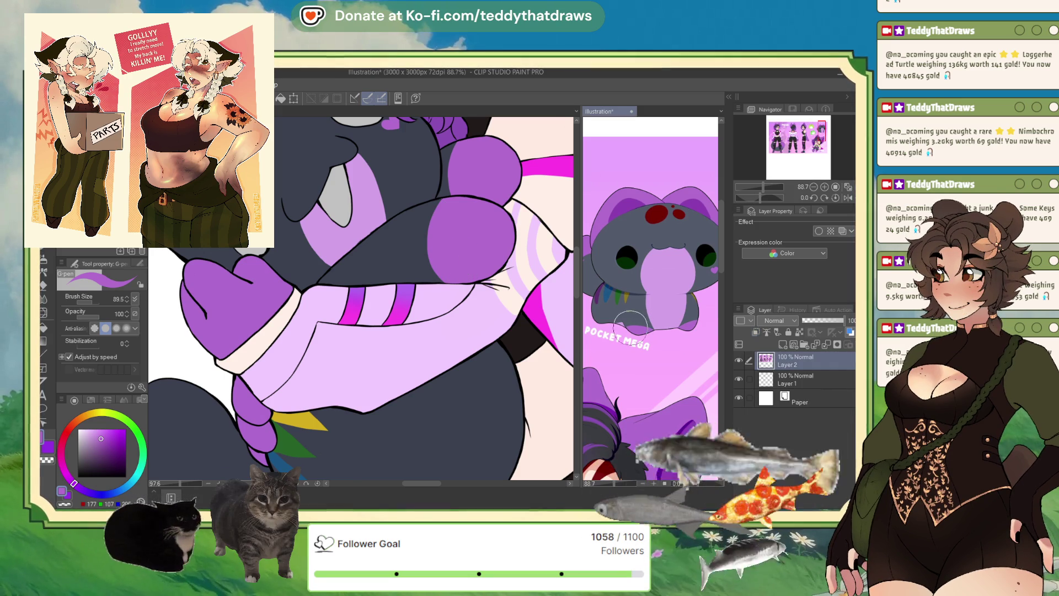
pyautogui.scroll(5, 630, 324)
pyautogui.keyDown('alt'); pyautogui.click(640, 328); pyautogui.keyUp('alt')
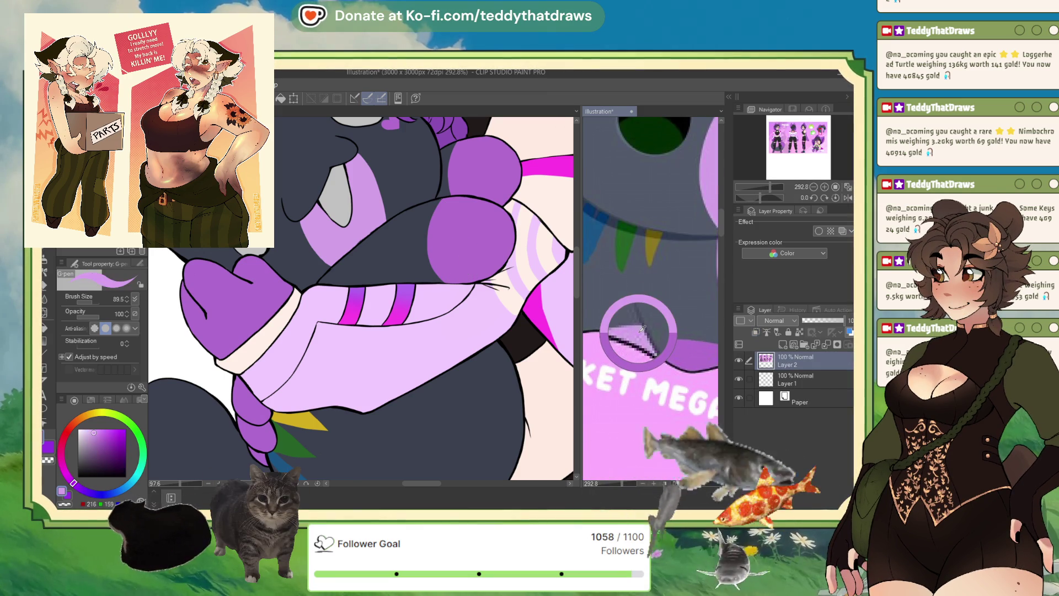
pyautogui.click(419, 301)
pyautogui.scroll(-3, 419, 300)
pyautogui.scroll(1, 419, 300)
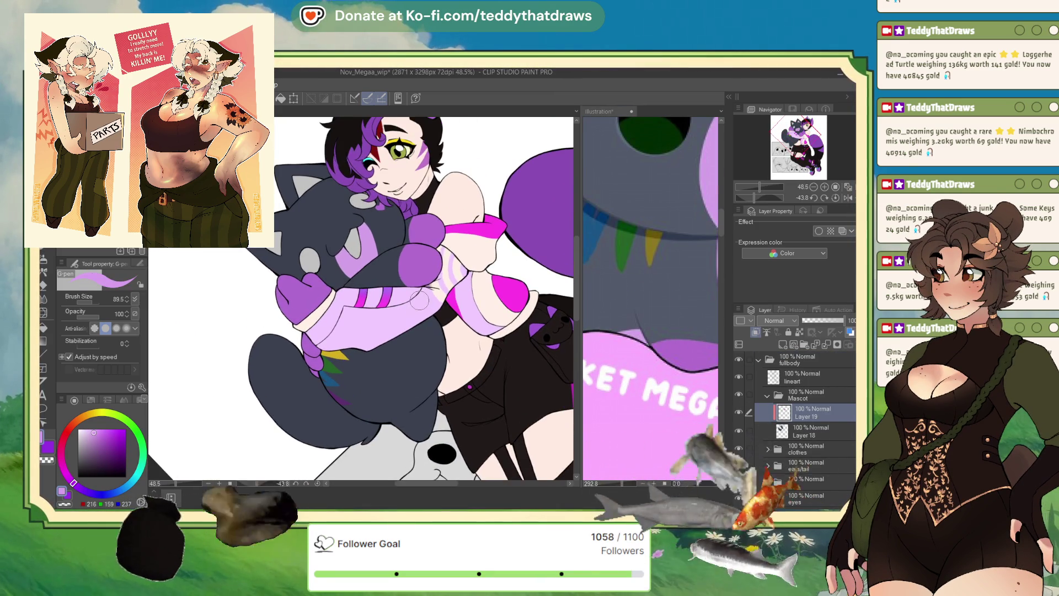
pyautogui.moveTo(95, 303); pyautogui.dragTo(106, 302)
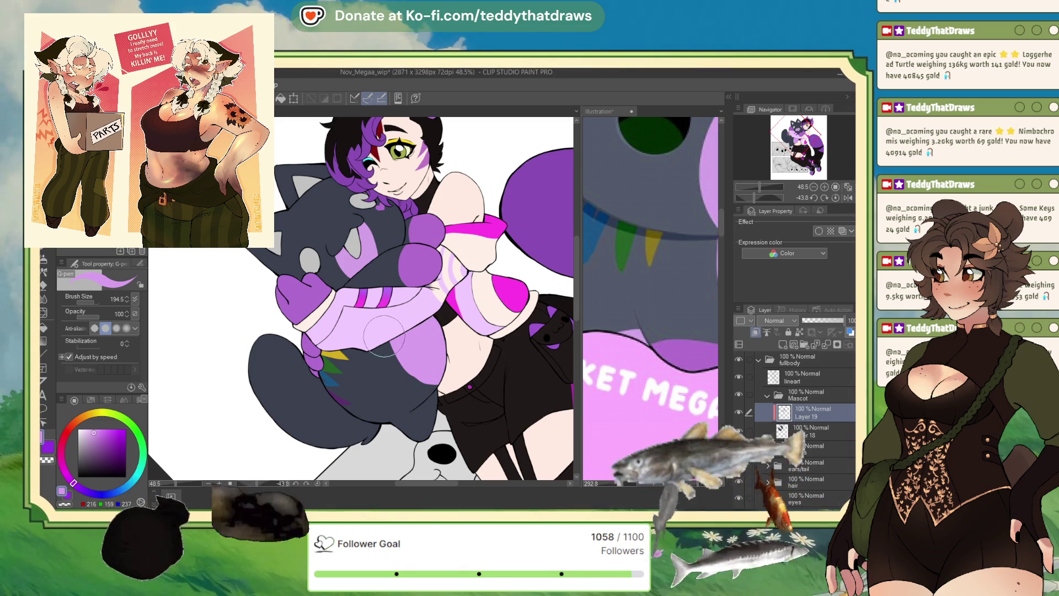
pyautogui.scroll(-3, 467, 363)
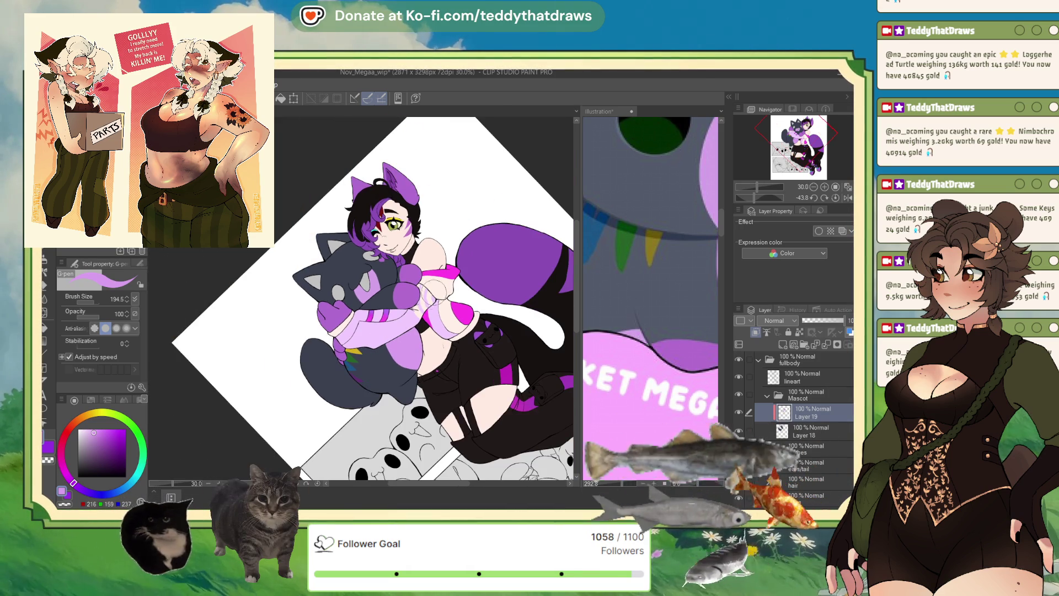
# - Brush purple over the selected tail area, leaving dark grey stripes between
pyautogui.click(651, 248)
pyautogui.click(809, 188)
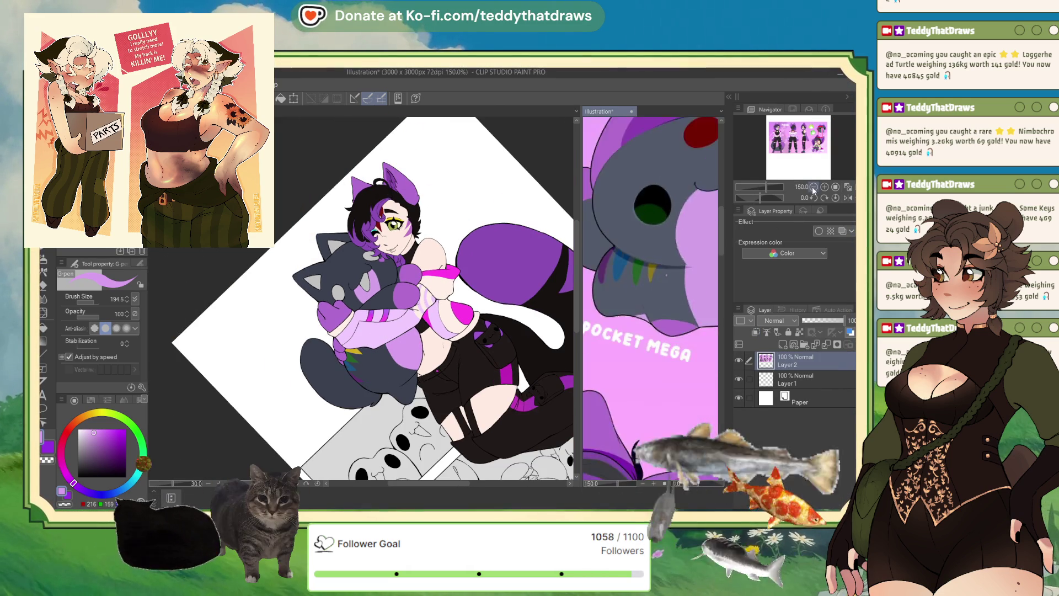
pyautogui.click(431, 309)
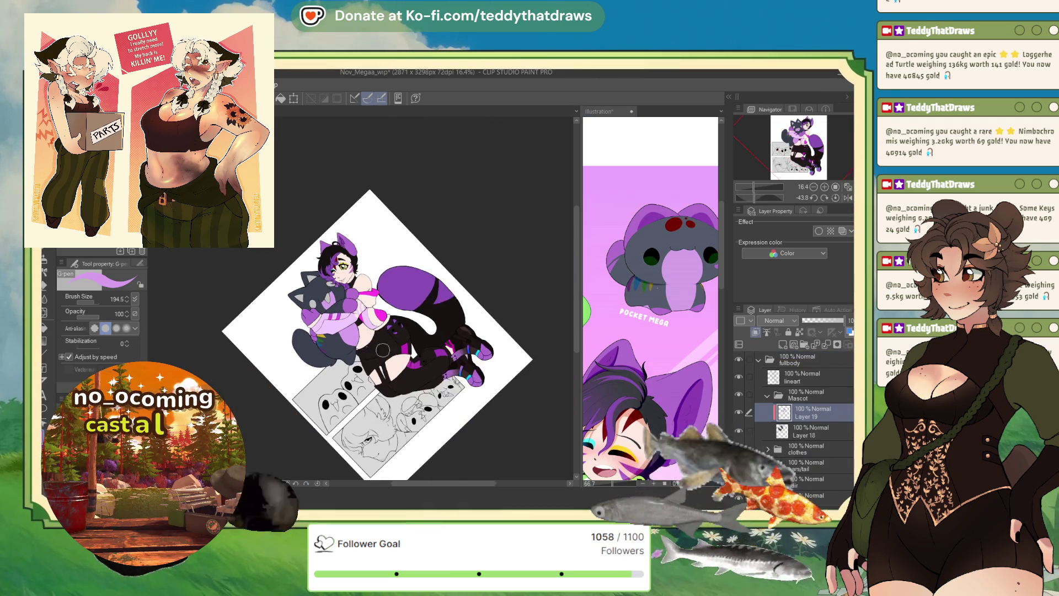
pyautogui.scroll(2, 375, 332)
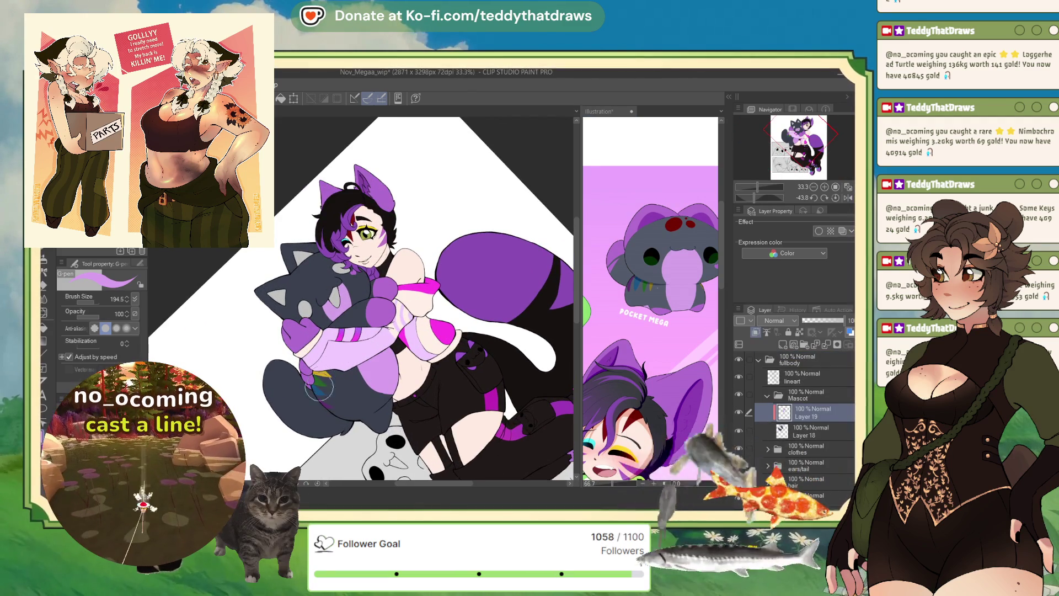
pyautogui.scroll(2, 338, 365)
pyautogui.press('g')
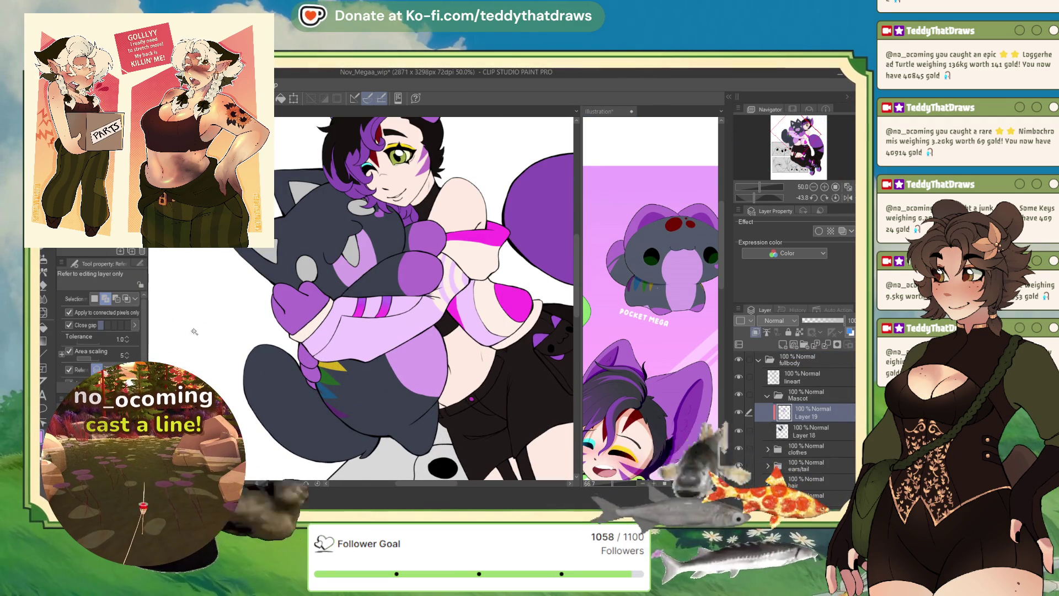
pyautogui.click(610, 251)
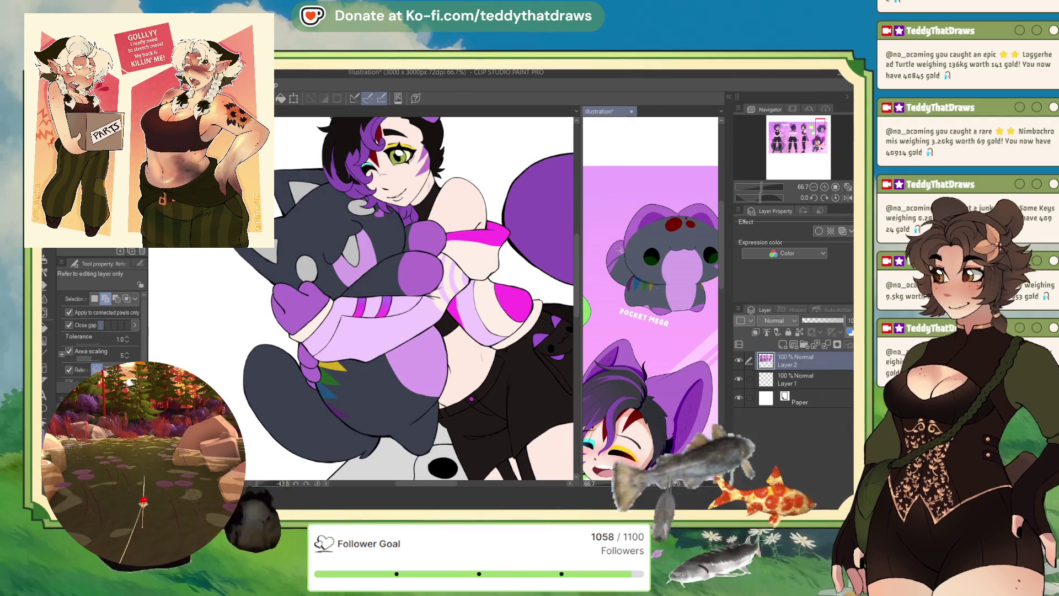
pyautogui.press('p')
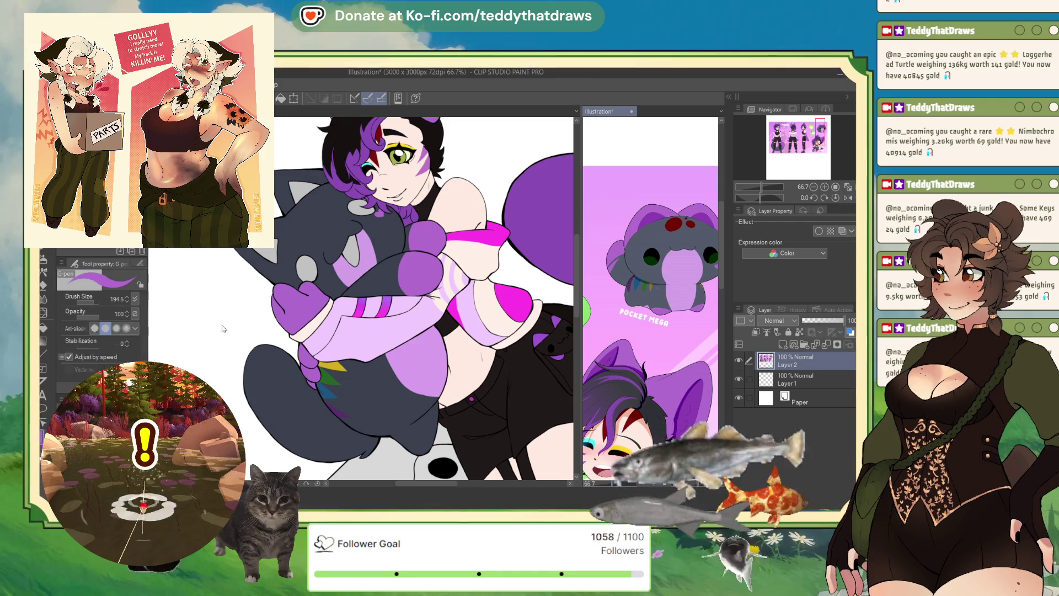
pyautogui.click(254, 359)
pyautogui.moveTo(254, 359)
pyautogui.mouseDown()
pyautogui.moveTo(293, 414)
pyautogui.moveTo(279, 416)
pyautogui.moveTo(281, 446)
pyautogui.mouseUp()
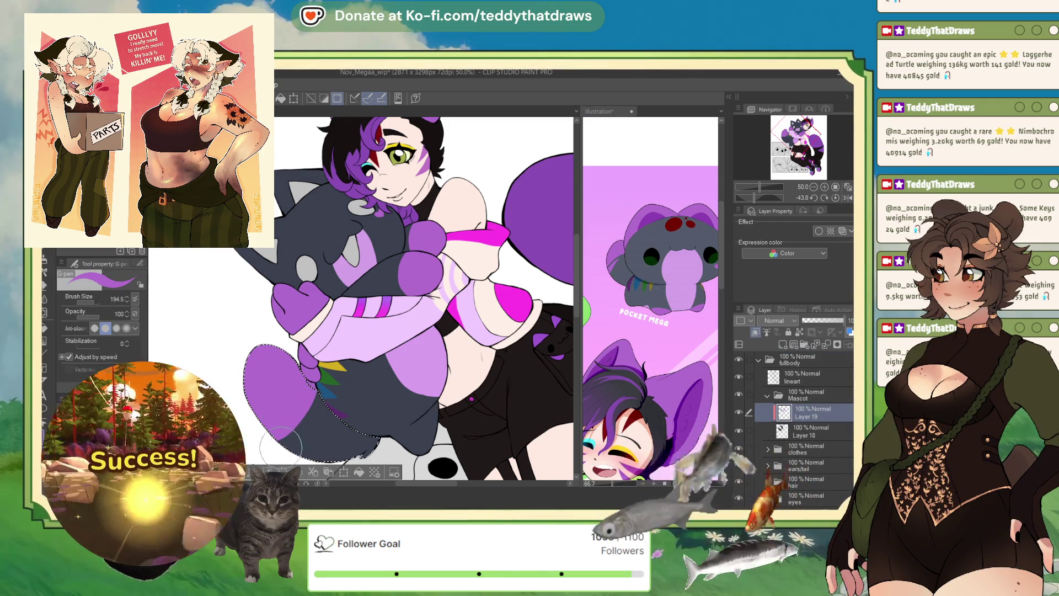
pyautogui.keyDown('alt'); pyautogui.click(314, 430); pyautogui.keyUp('alt')
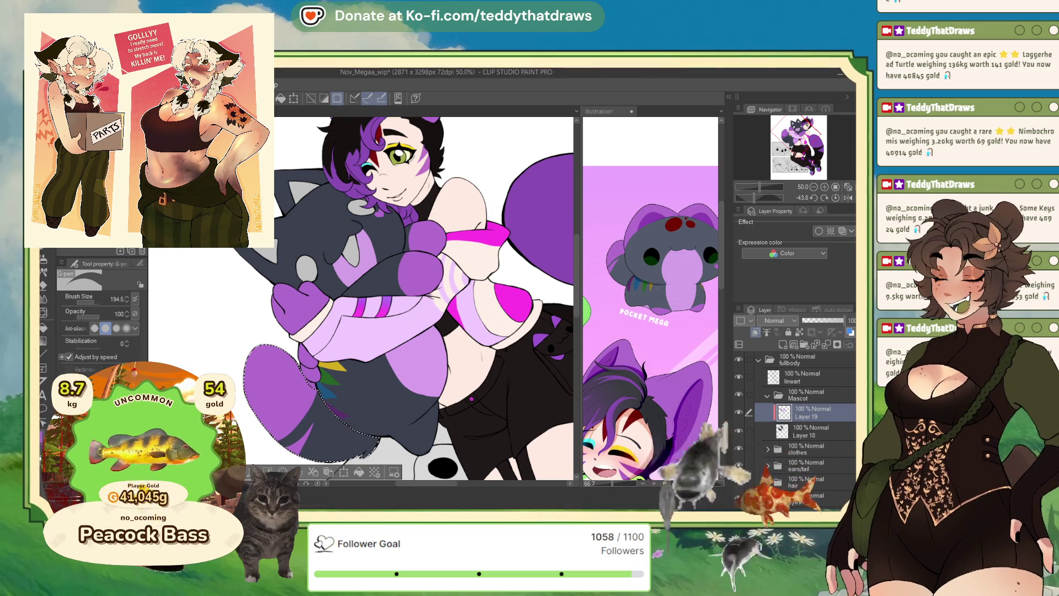
pyautogui.press('x')
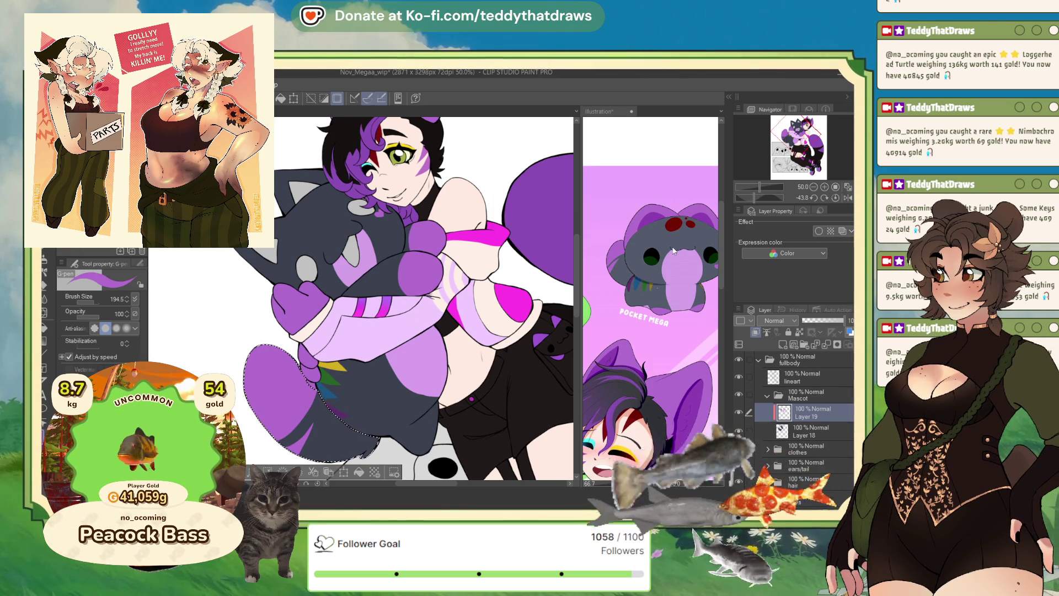
pyautogui.click(673, 249)
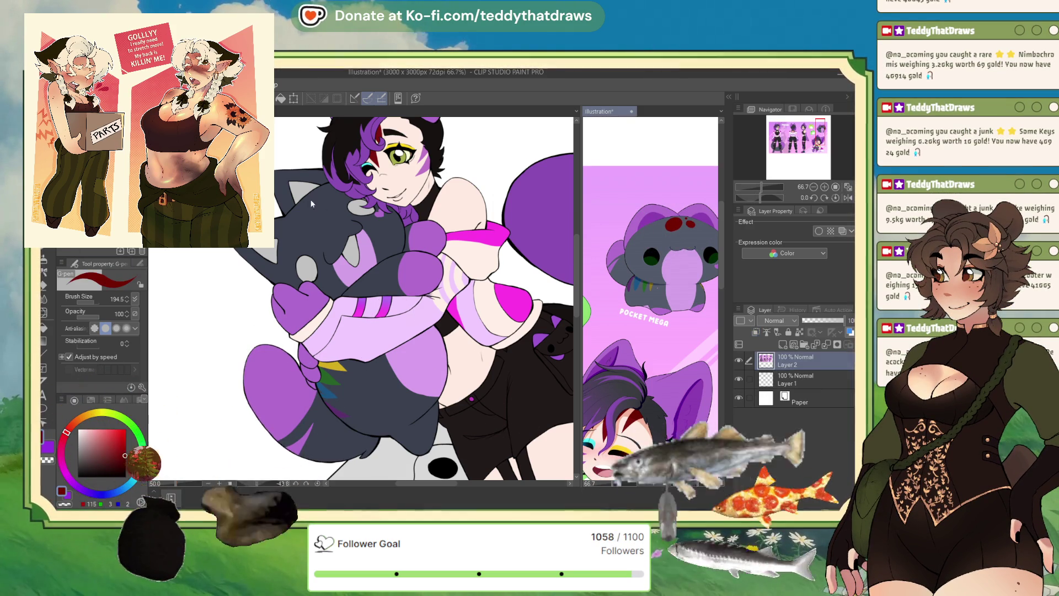
# - Clear the tail selection and dab two red spots on the plush's head
pyautogui.click(221, 474)
pyautogui.hotkey('ctrl', 'd')
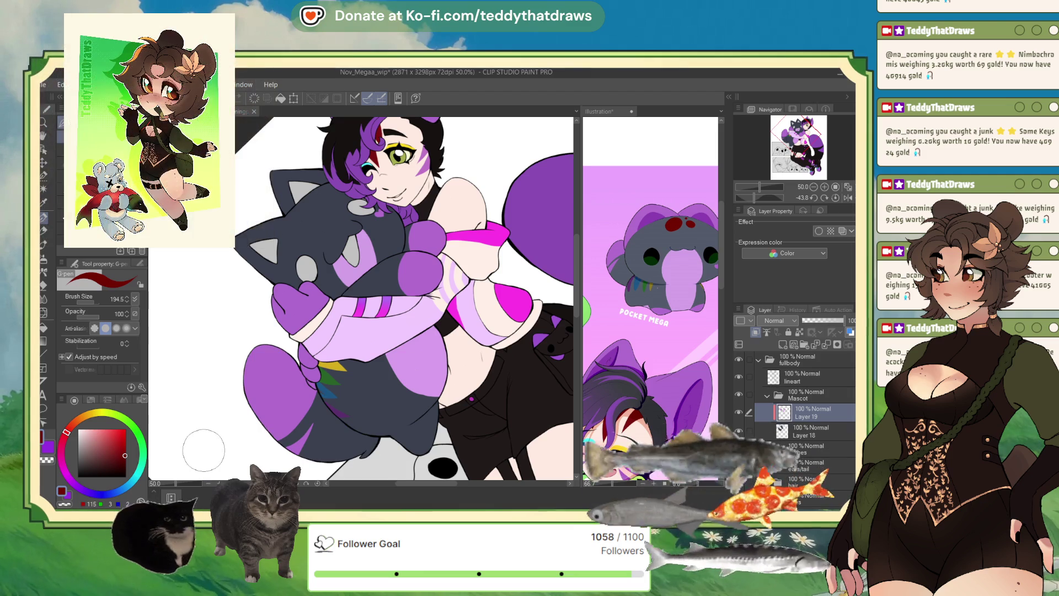
pyautogui.click(301, 217)
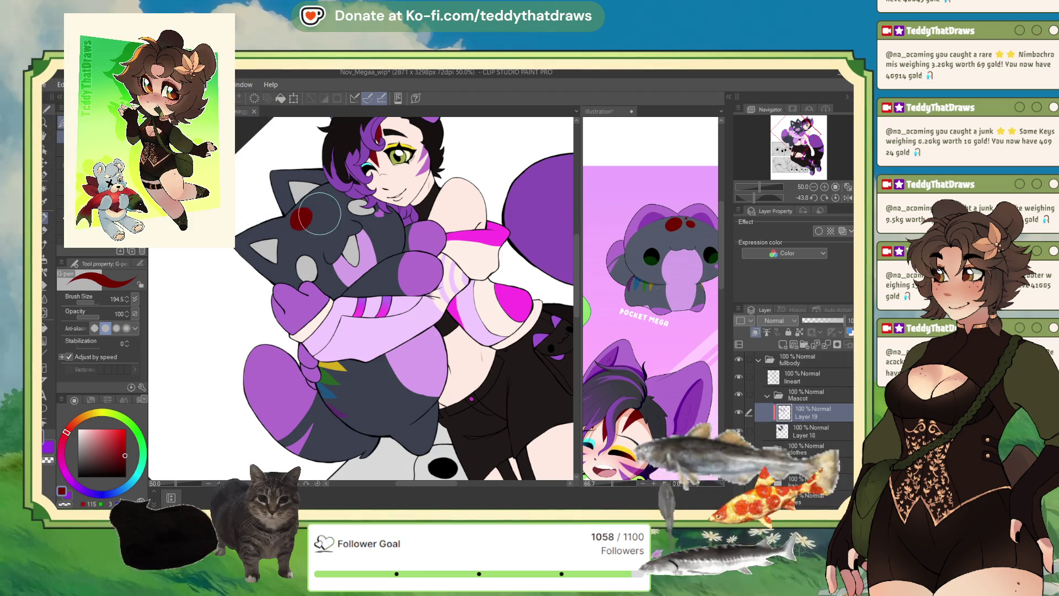
pyautogui.click(322, 214)
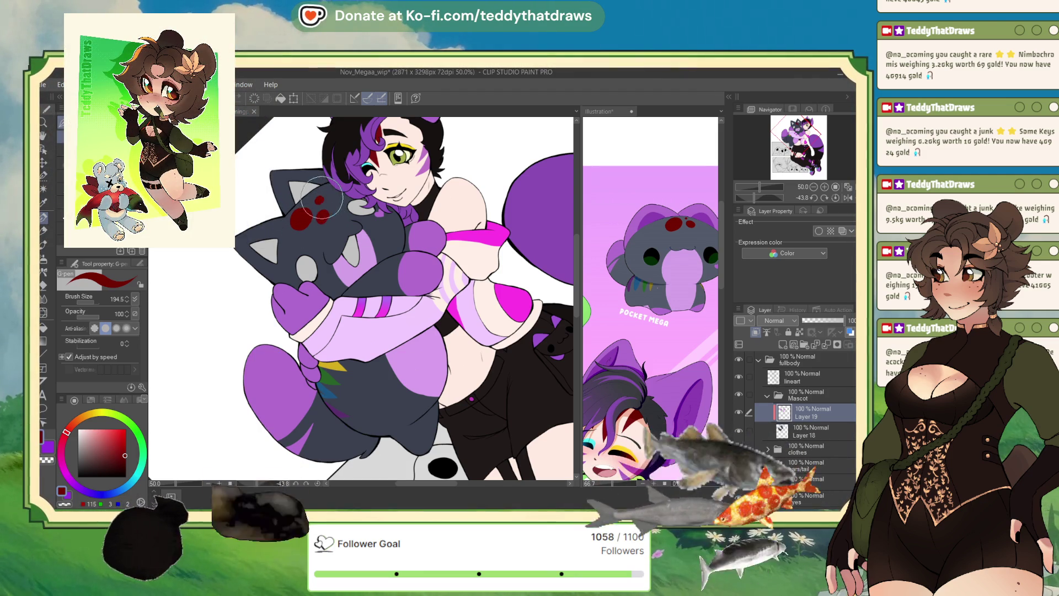
# - Auto-select both grey ears and fill them purple on Layer 18
pyautogui.click(44, 189)
pyautogui.click(263, 251)
pyautogui.click(298, 190)
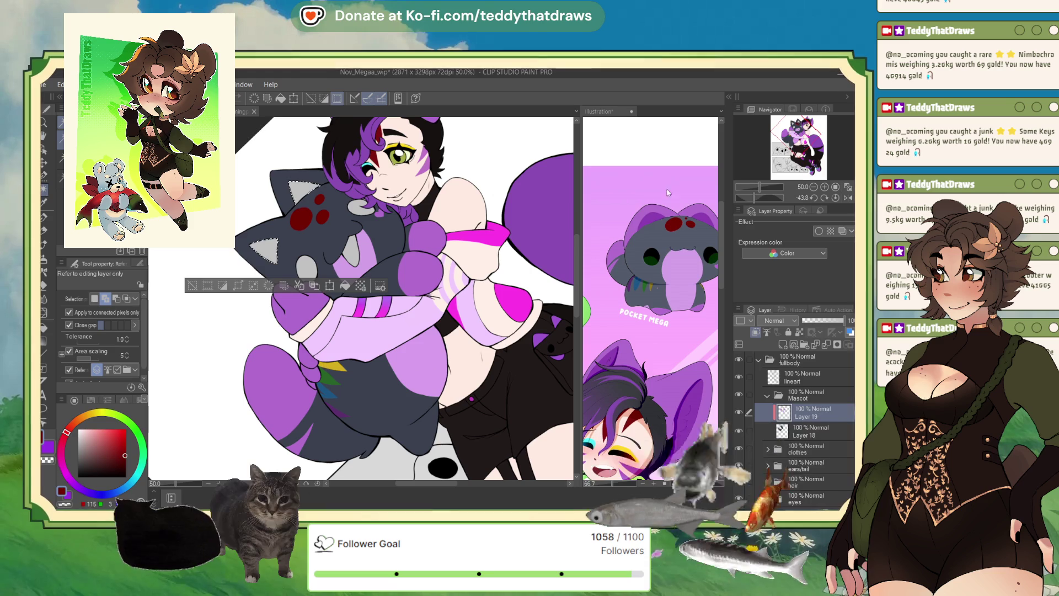
pyautogui.click(667, 192)
pyautogui.click(267, 249)
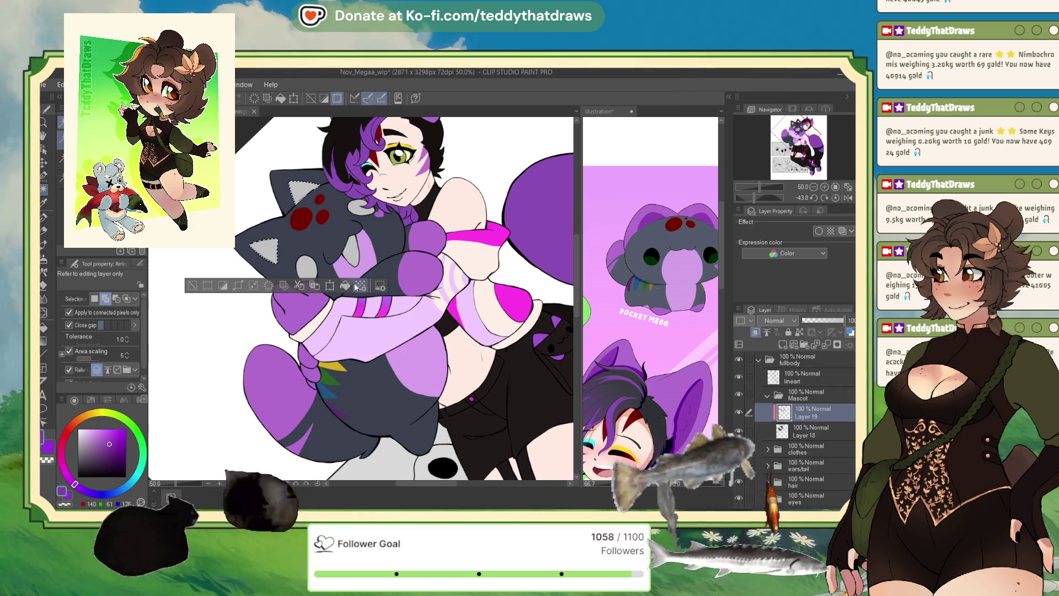
pyautogui.click(794, 429)
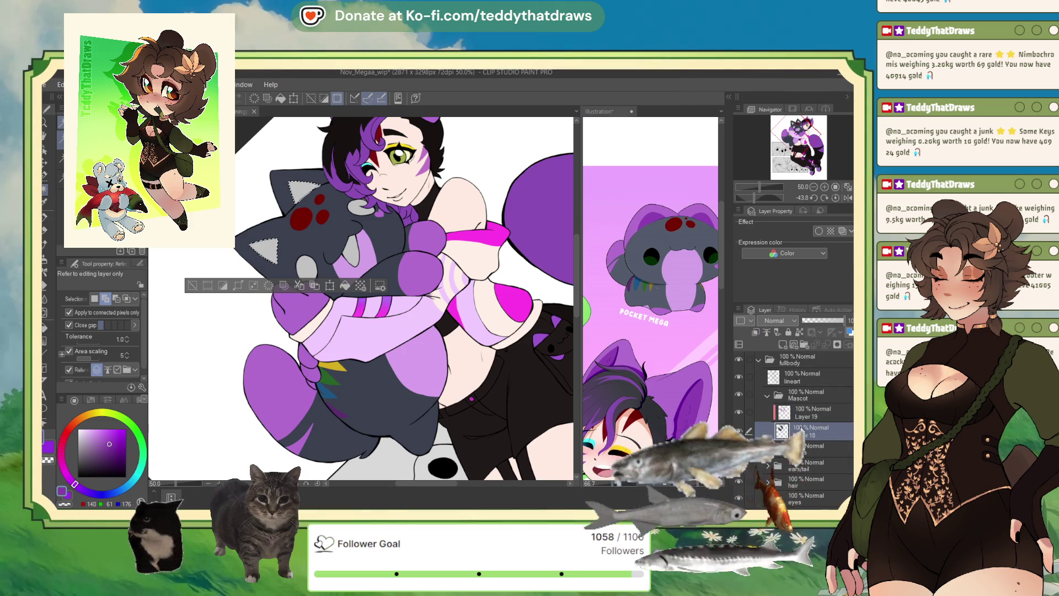
pyautogui.click(344, 287)
pyautogui.click(192, 285)
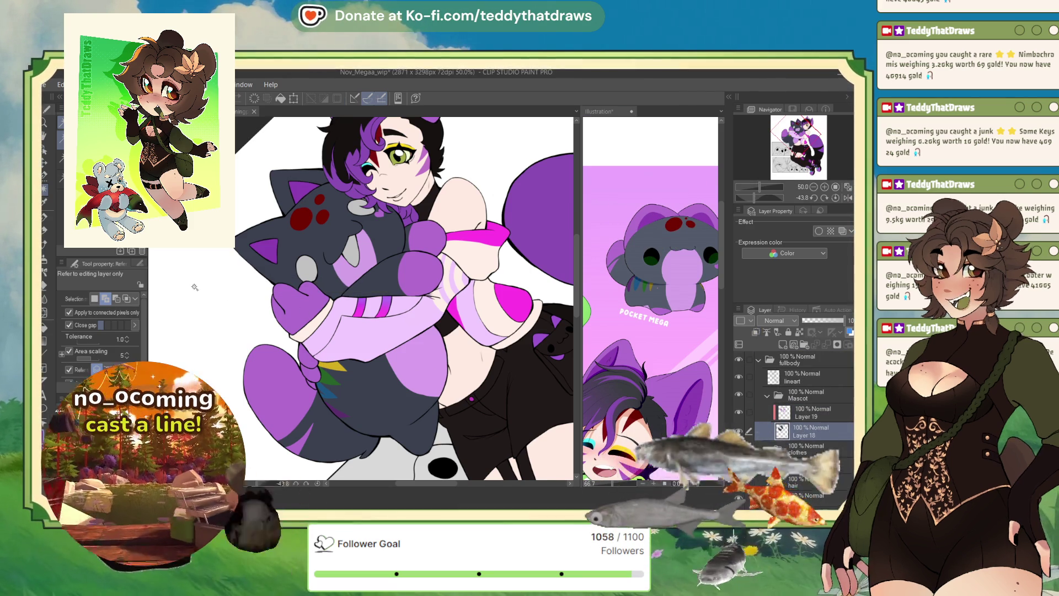
# - Select the paw and muzzle areas and fill them dark
pyautogui.click(306, 268)
pyautogui.click(361, 207)
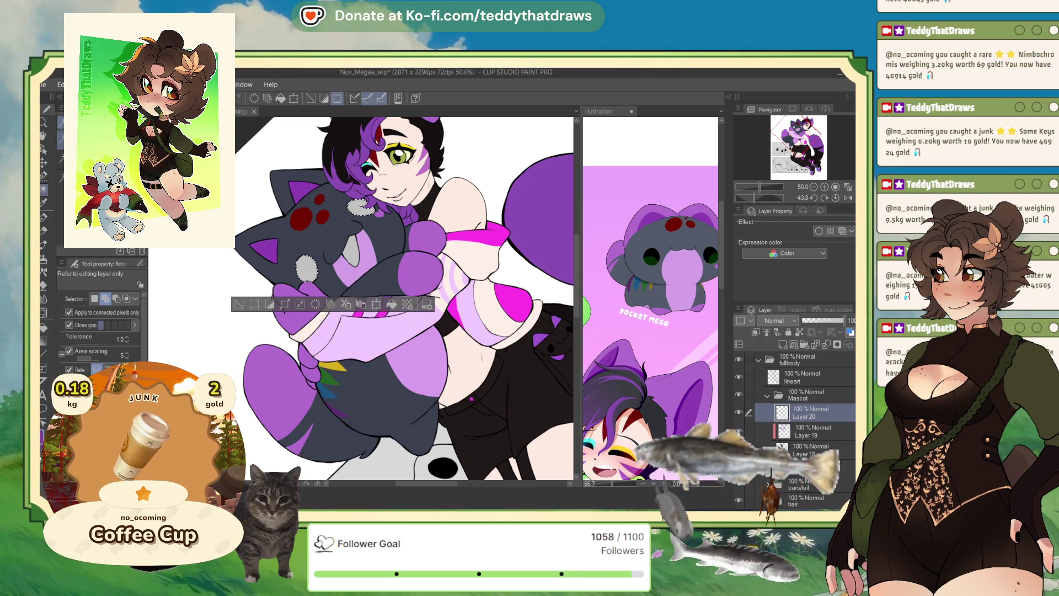
pyautogui.click(393, 305)
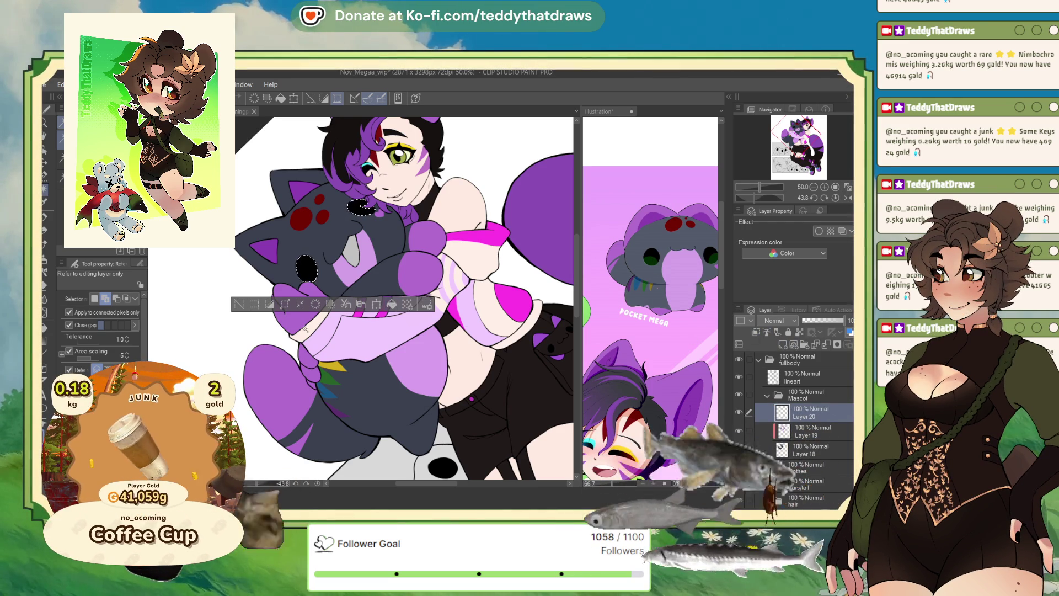
pyautogui.hotkey('ctrl', 'd')
# - Fill the face patch salmon, then fill the surrounding ring dark slate
pyautogui.click(352, 257)
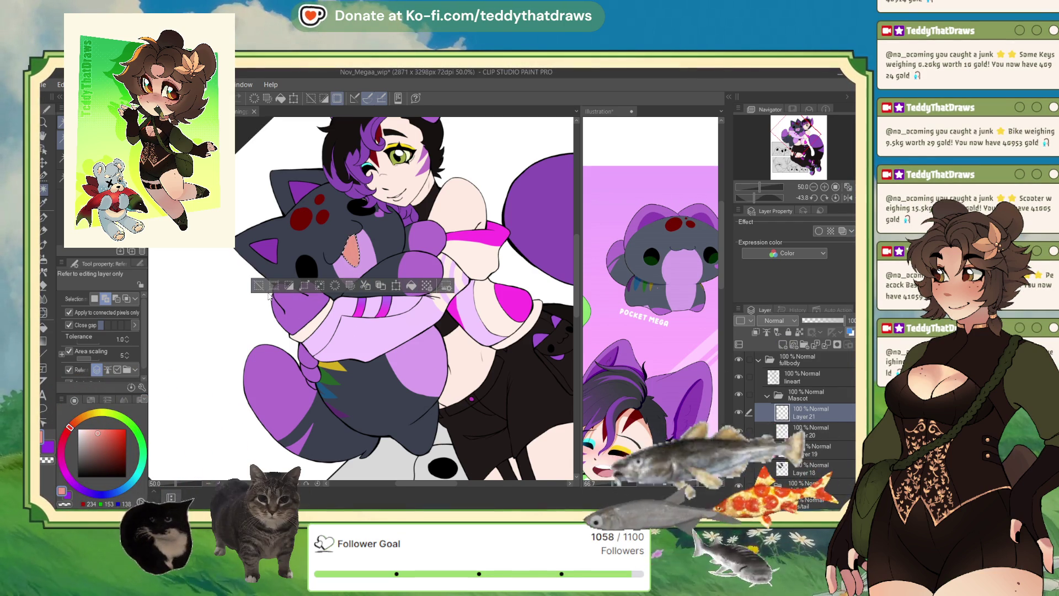
pyautogui.click(376, 305)
pyautogui.hotkey('ctrl', 'd')
pyautogui.scroll(1, 326, 182)
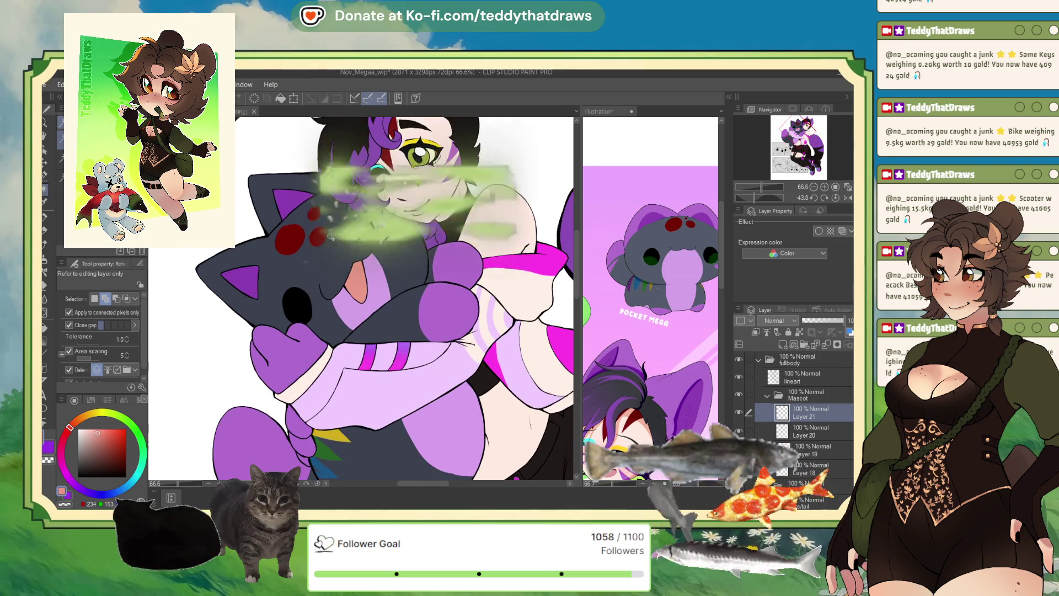
pyautogui.click(339, 259)
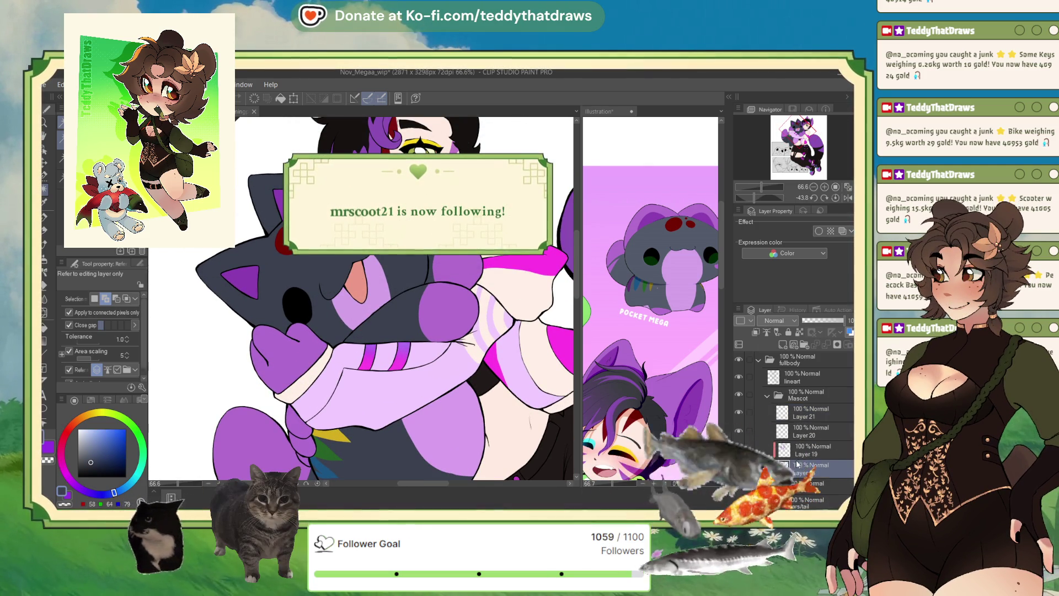
# - Return to Layer 18 with the G-pen at brush size 41.1
pyautogui.click(811, 469)
pyautogui.press('p')
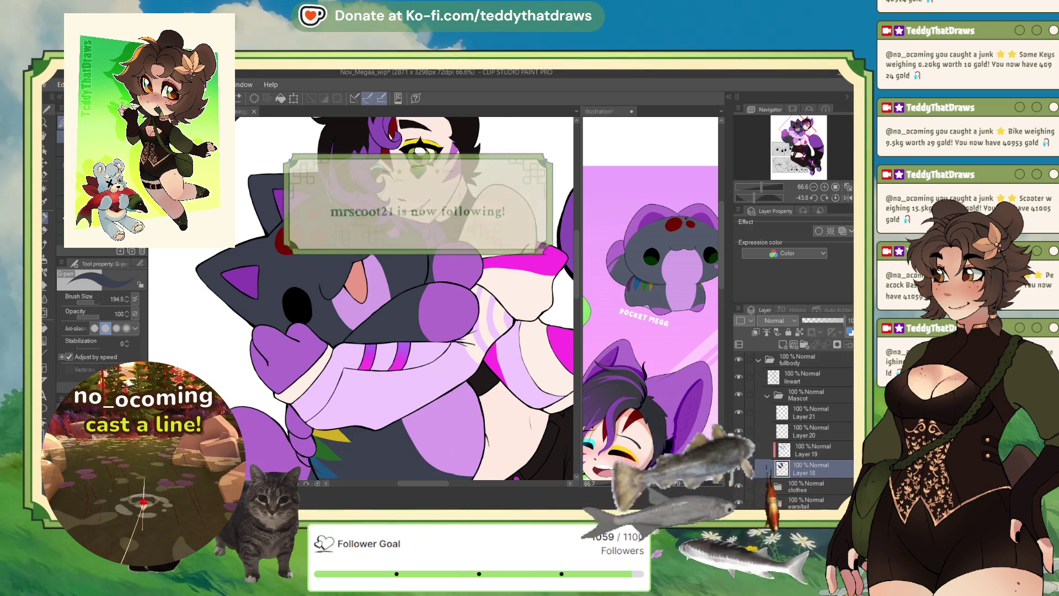
pyautogui.scroll(5, 389, 196)
pyautogui.moveTo(389, 196); pyautogui.dragTo(368, 263)
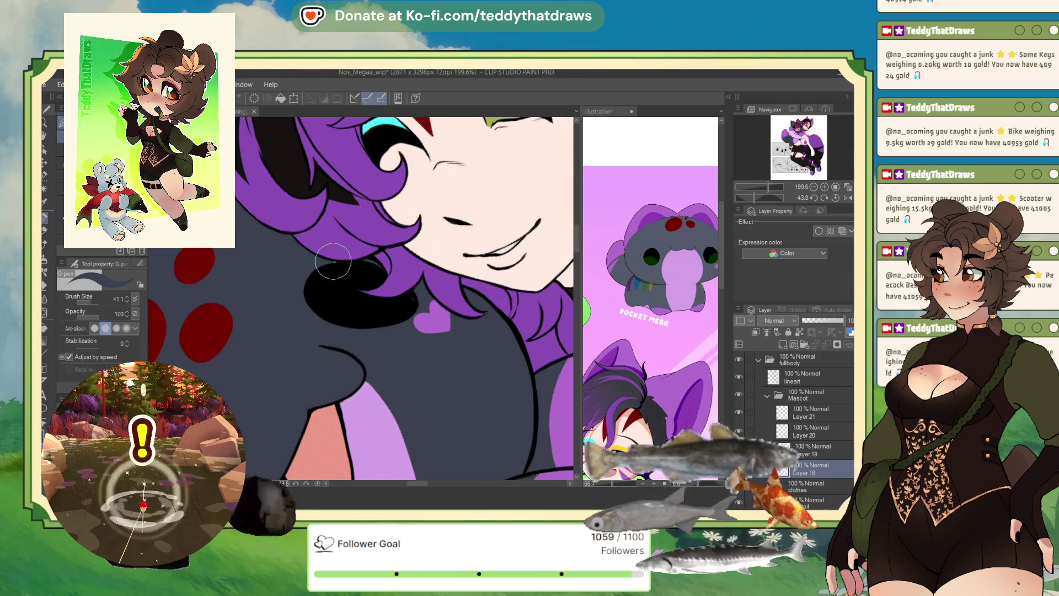
pyautogui.scroll(-2, 364, 269)
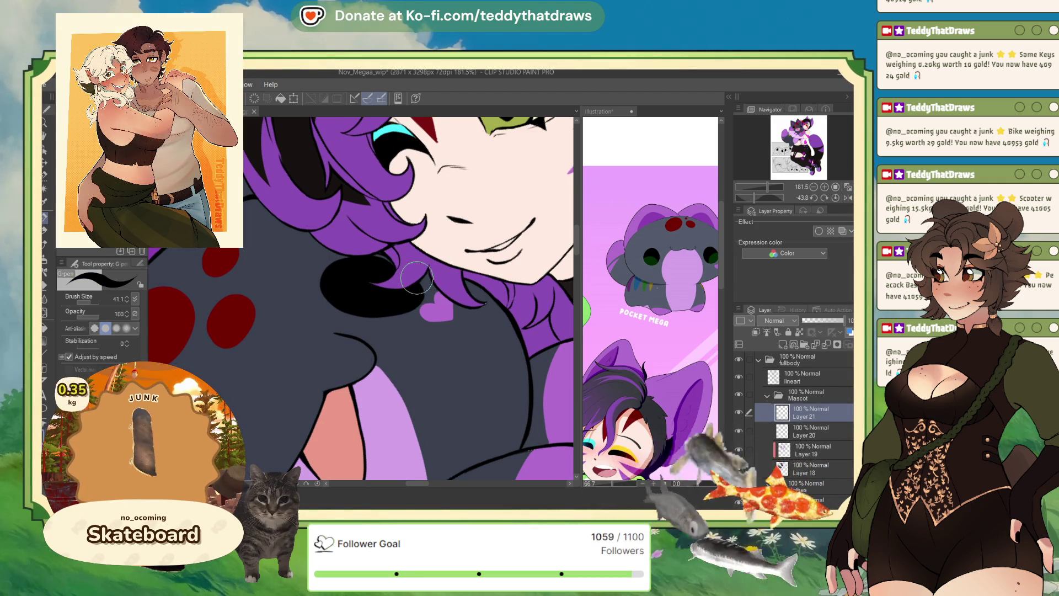
pyautogui.scroll(-10, 386, 243)
# - Add a Gradient Map layer over the Mascot folder at 26% opacity and reset the canvas rotation
pyautogui.scroll(-5, 385, 240)
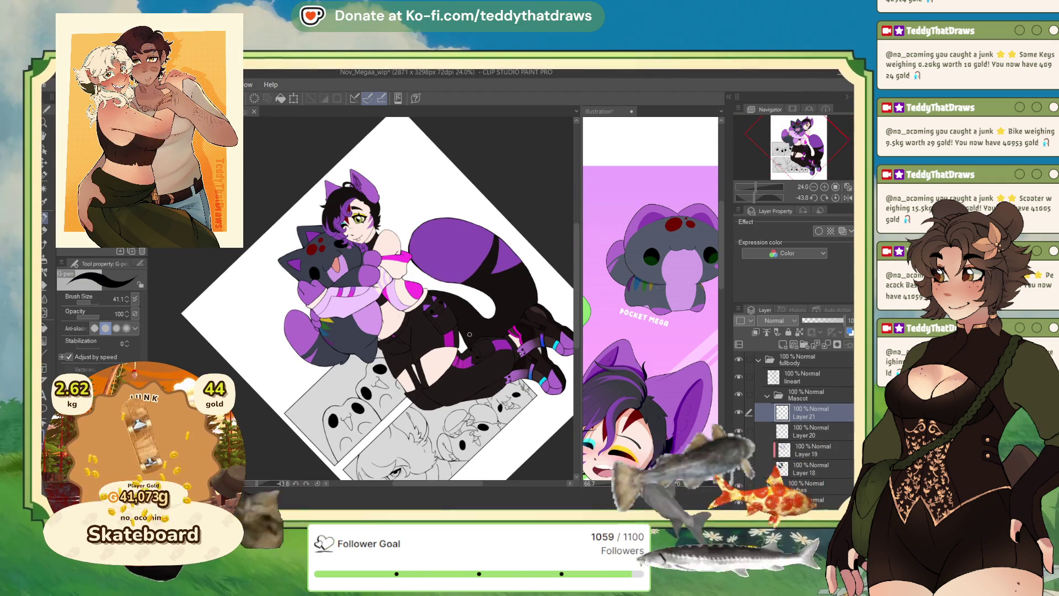
pyautogui.click(802, 394)
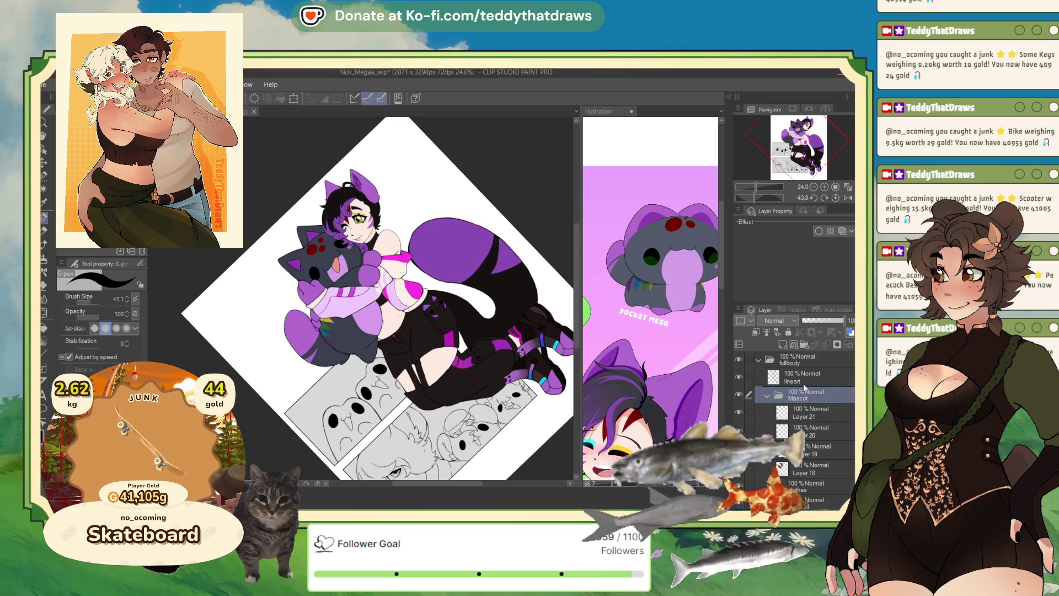
pyautogui.hotkey('ctrl', 'v')
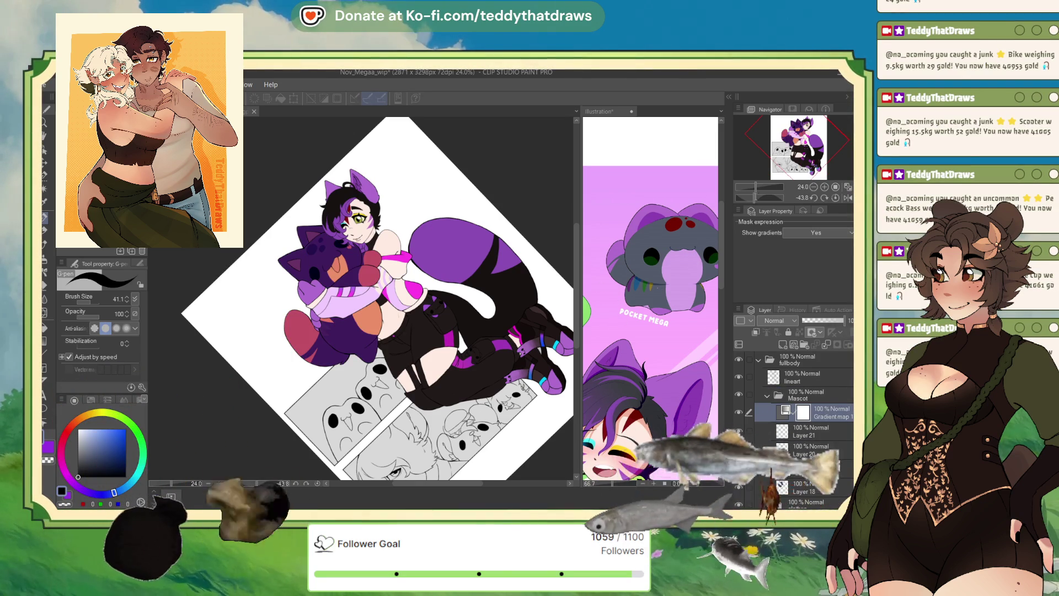
pyautogui.moveTo(815, 322); pyautogui.dragTo(814, 323)
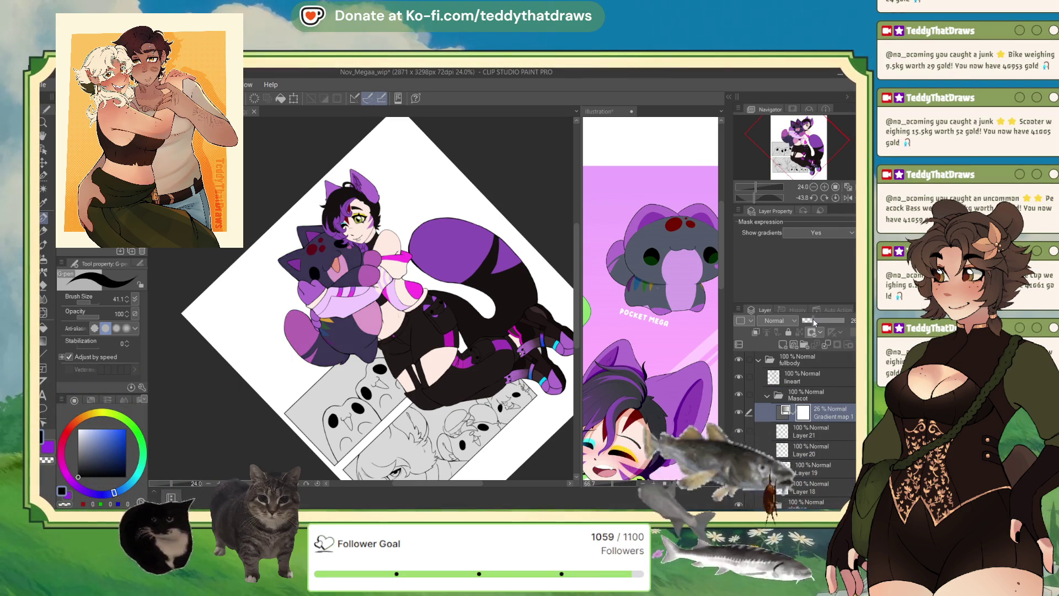
pyautogui.scroll(-4, 440, 252)
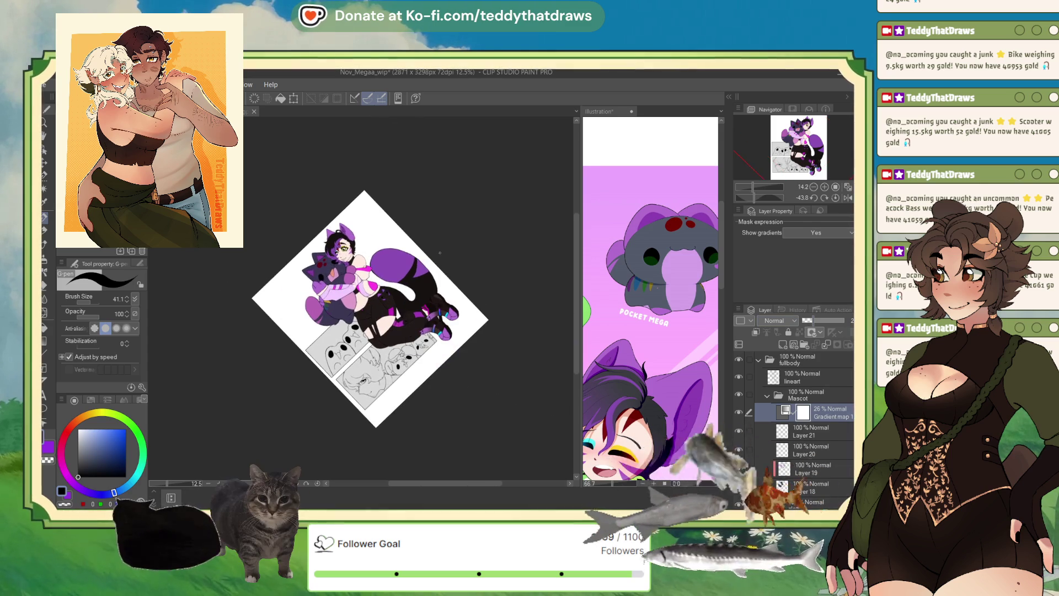
pyautogui.scroll(3, 307, 265)
pyautogui.scroll(-2, 307, 264)
pyautogui.scroll(2, 307, 265)
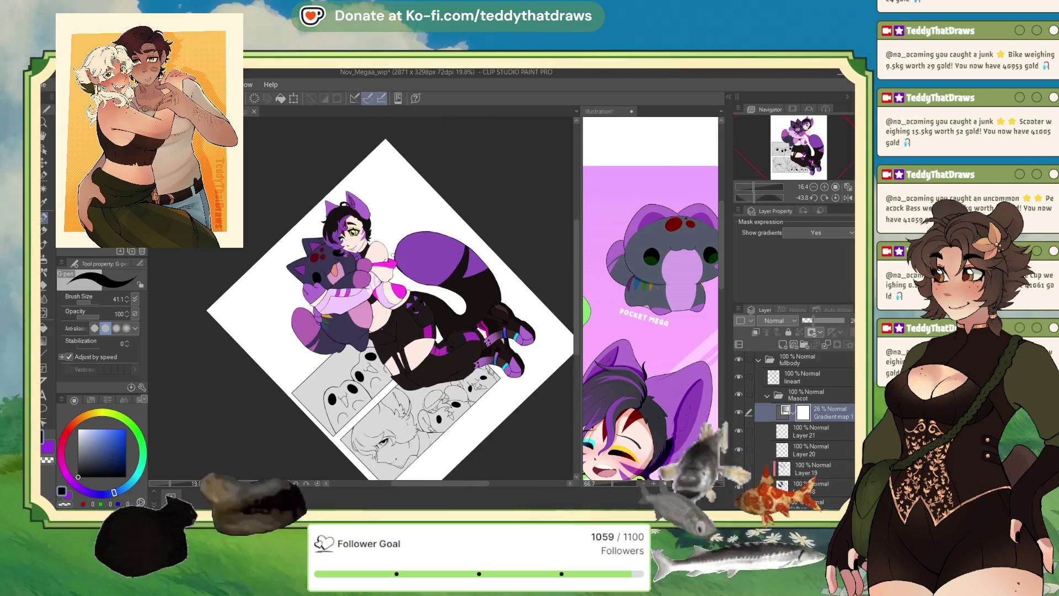
pyautogui.click(819, 198)
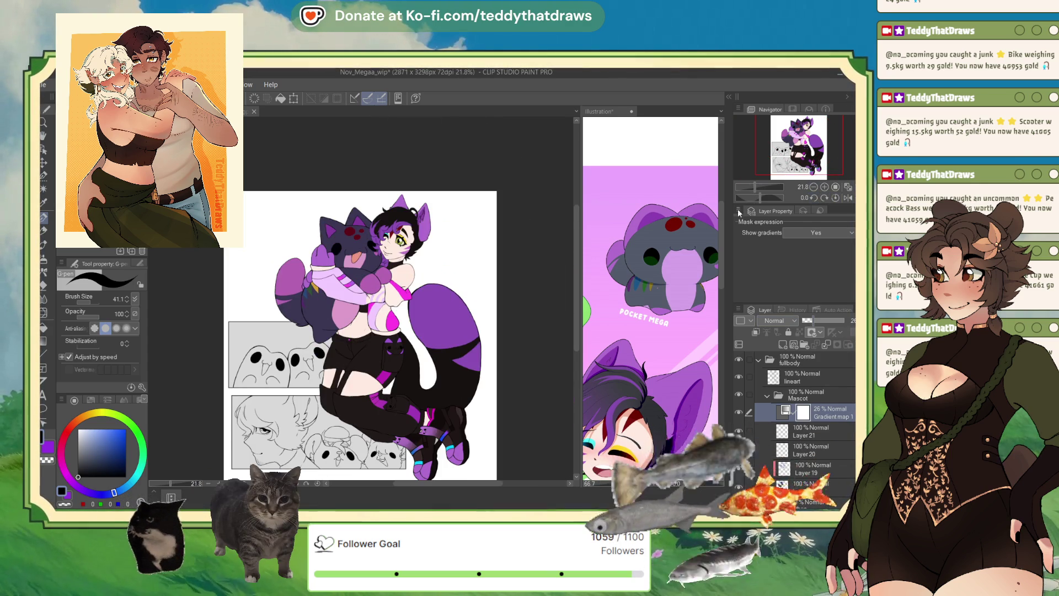
pyautogui.scroll(-2, 453, 329)
pyautogui.scroll(1, 453, 329)
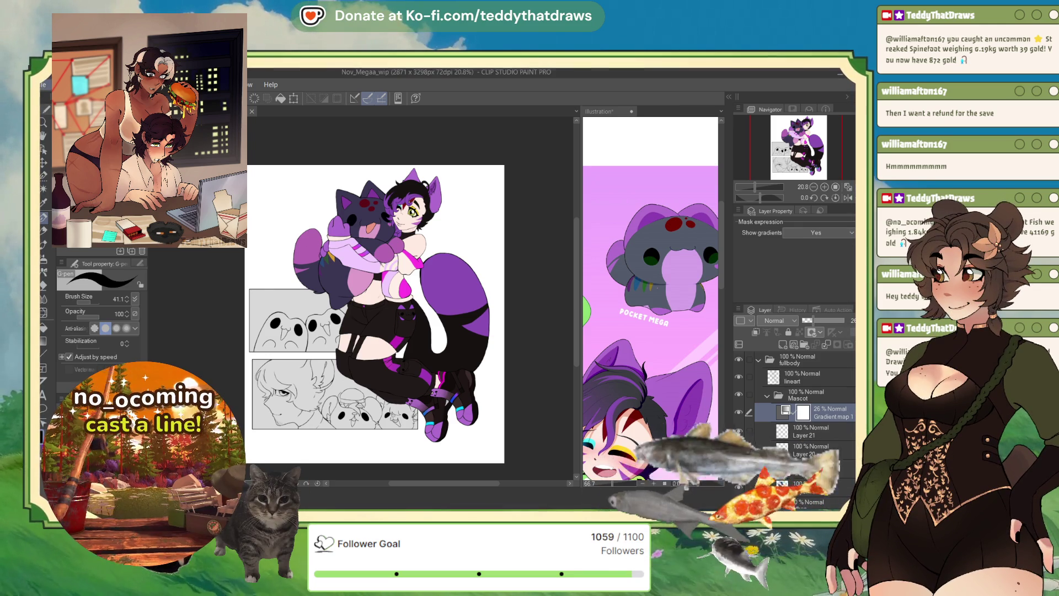
# - Collapse the fullbody folder and select Layer 7 in the background group
pyautogui.scroll(-3, 794, 424)
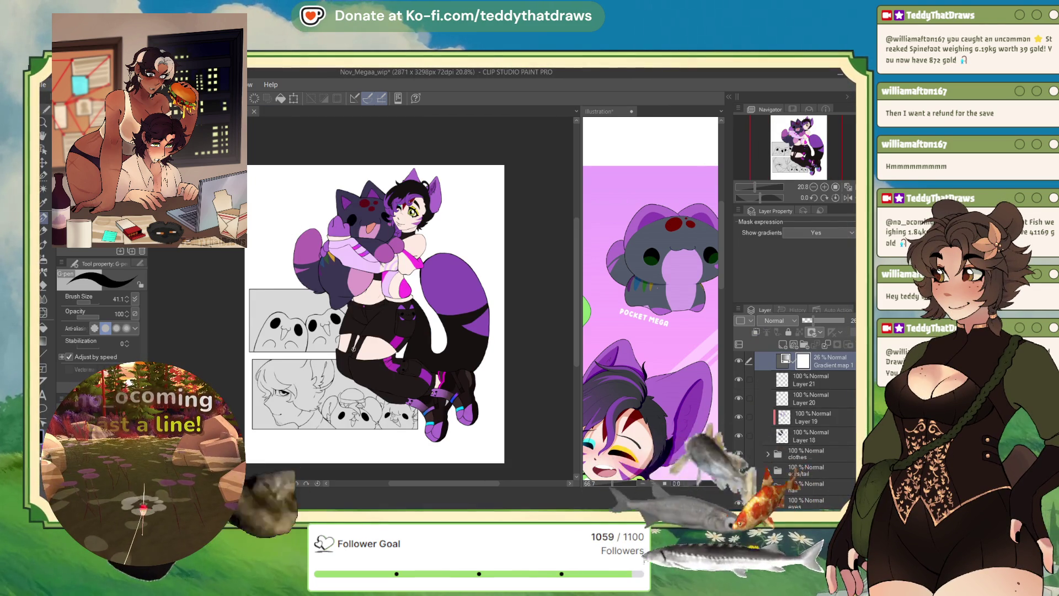
pyautogui.scroll(2, 778, 396)
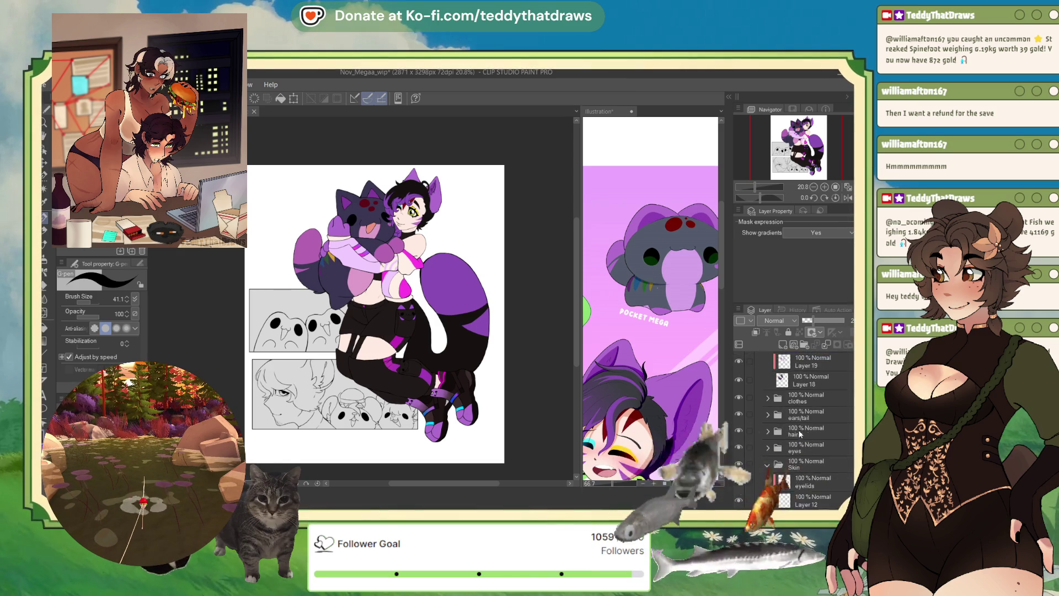
pyautogui.click(794, 353)
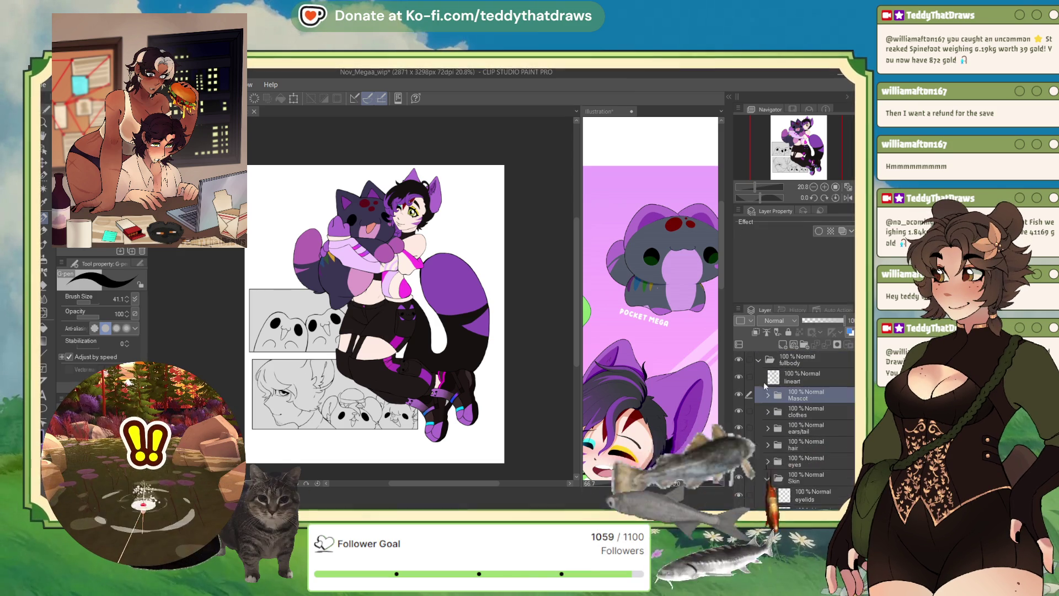
pyautogui.click(759, 360)
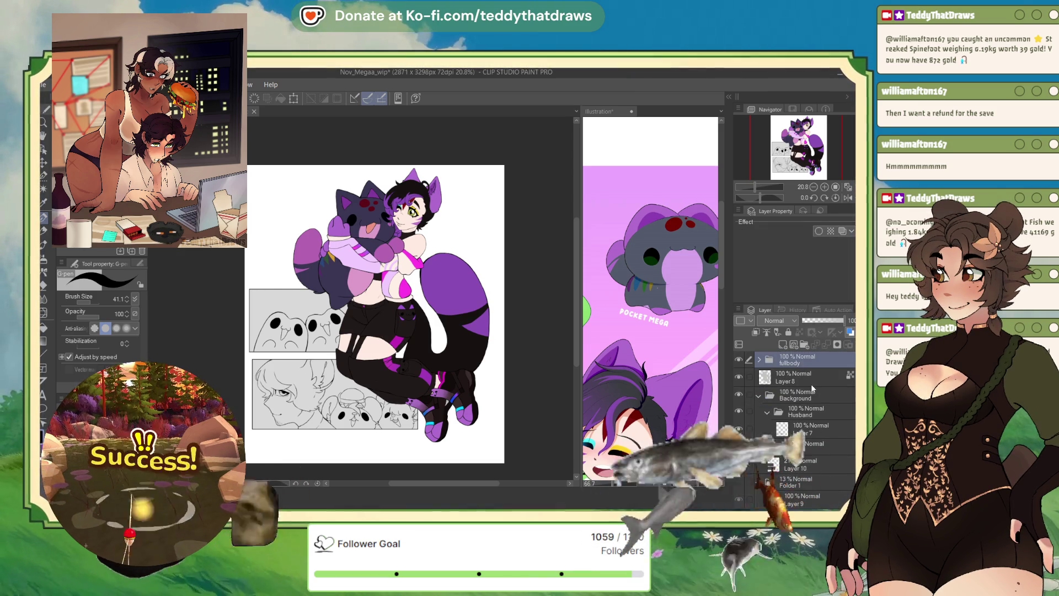
pyautogui.click(798, 427)
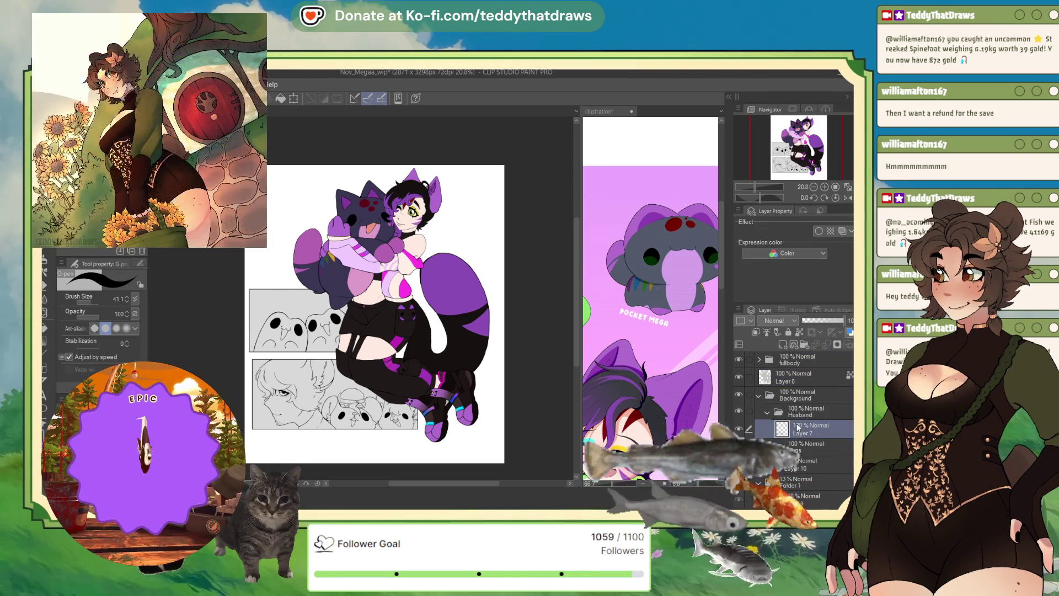
# - Paste the glasses-wearing boy image as Layer 3 in Illustration, then return to Nov_Megaa_wip
pyautogui.hotkey('ctrl', 'Tab')
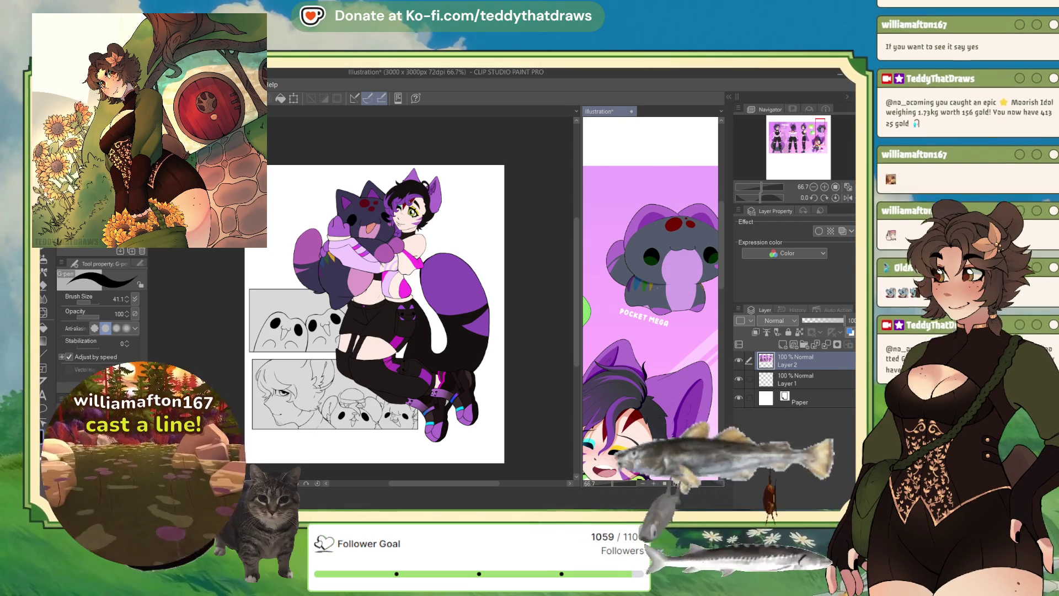
pyautogui.hotkey('ctrl', 'v')
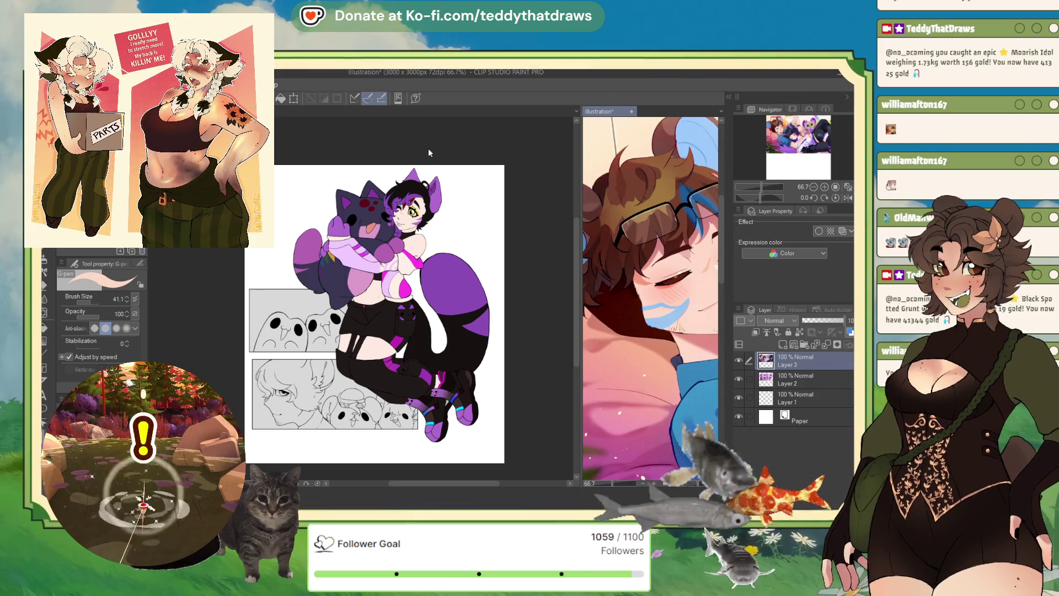
pyautogui.click(530, 323)
pyautogui.scroll(3, 286, 391)
# - Select the man's face and neck and fill it peach on new Layer 22 in Skin
pyautogui.scroll(3, 286, 391)
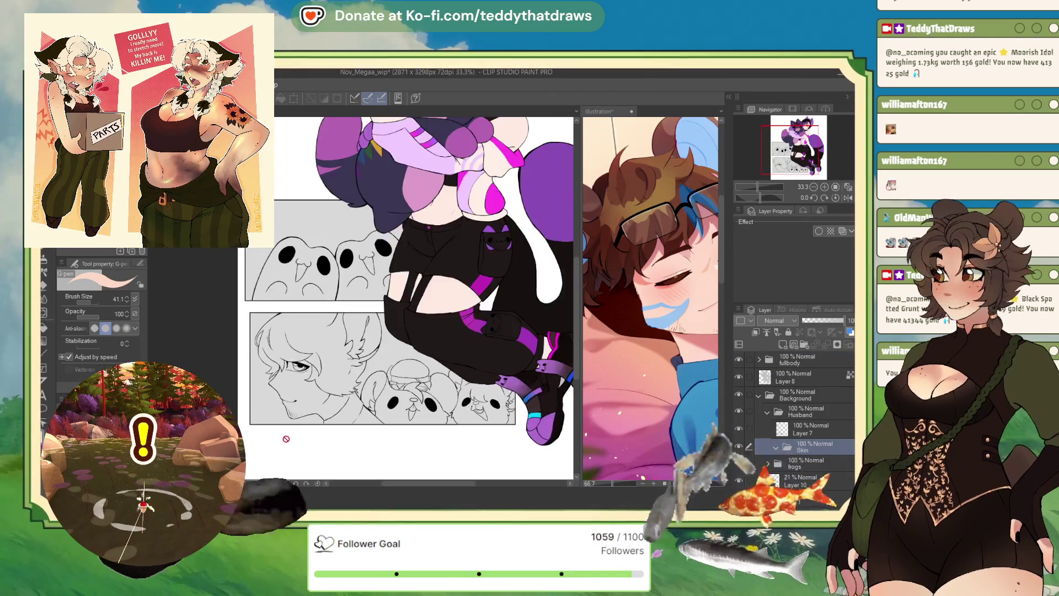
pyautogui.press('g')
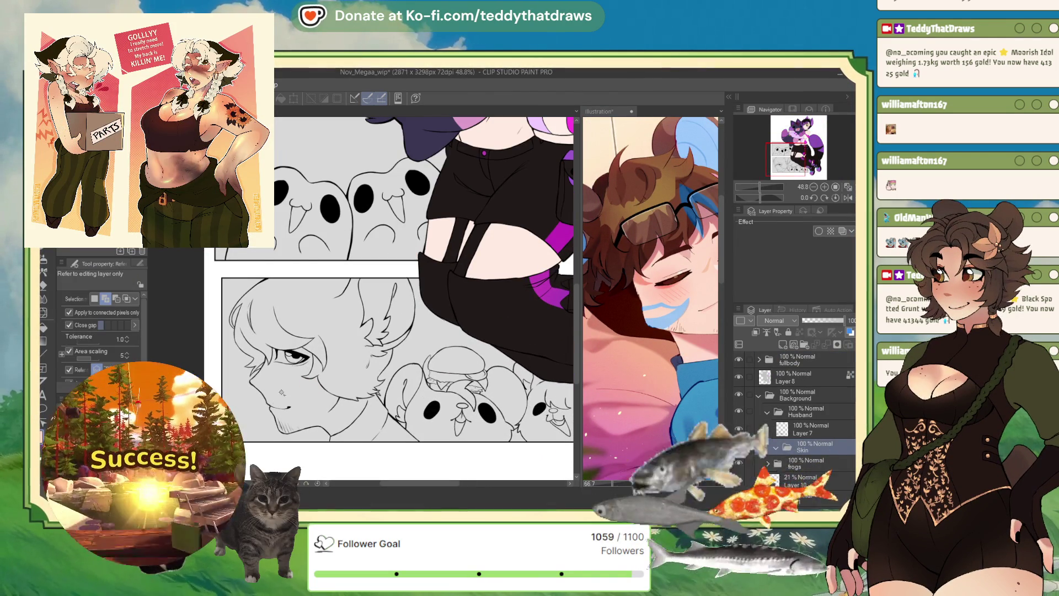
pyautogui.click(330, 422)
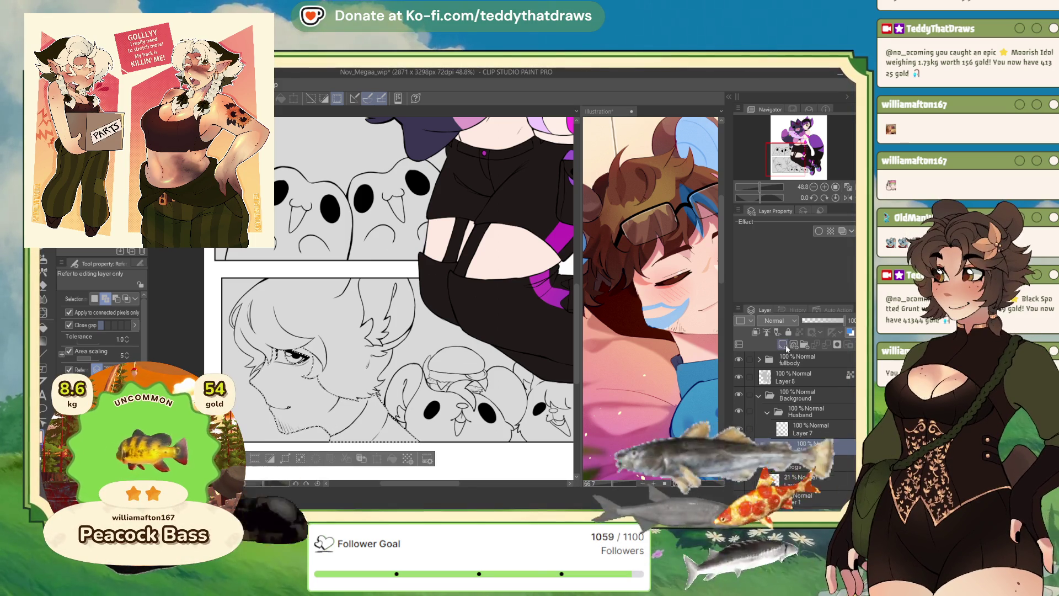
pyautogui.hotkey('ctrl', 'shift', 'n')
pyautogui.click(392, 459)
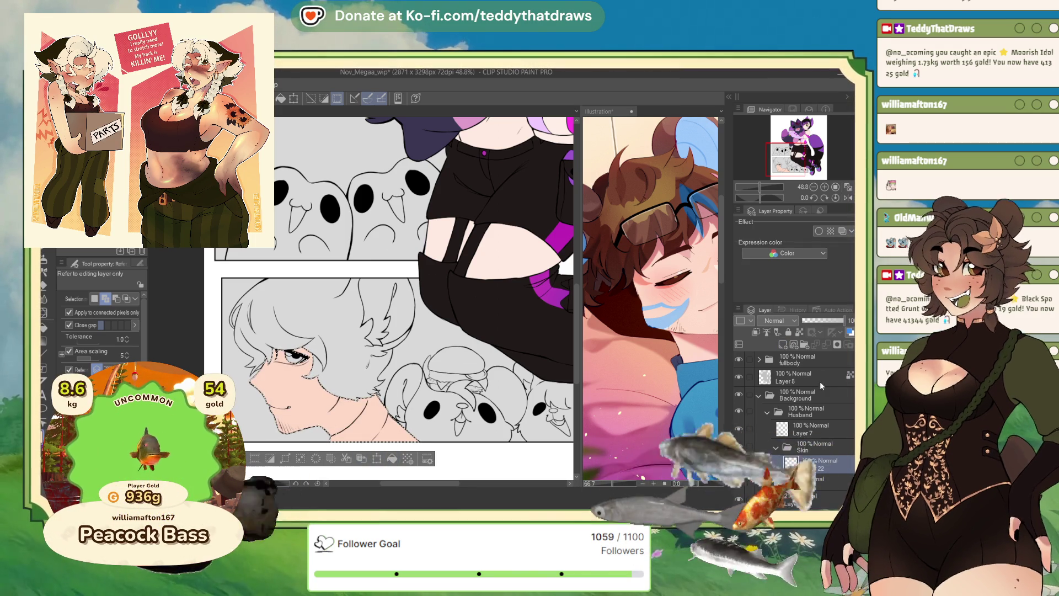
pyautogui.hotkey('ctrl', 'd')
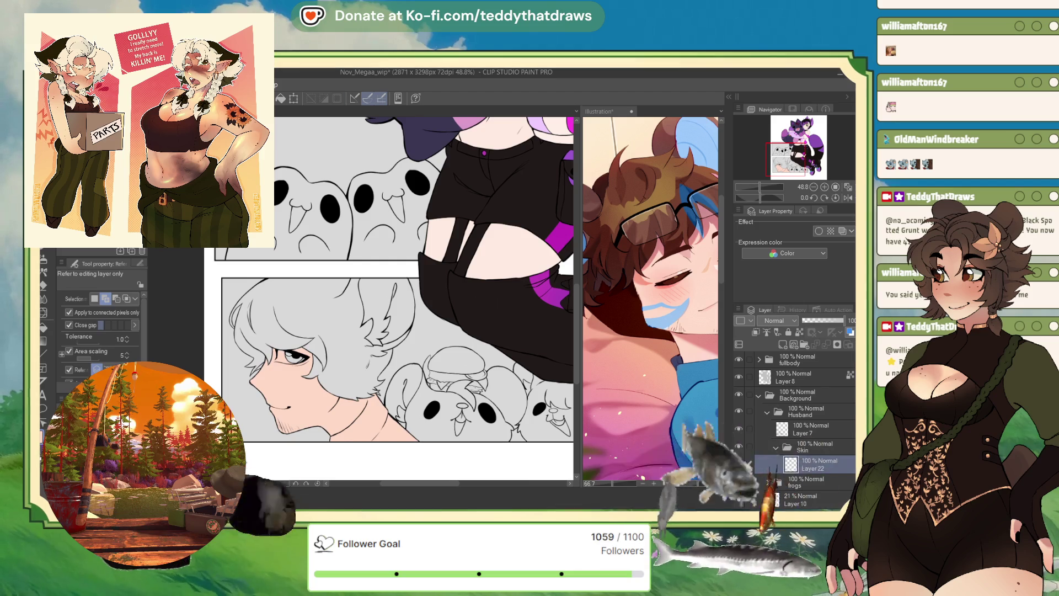
pyautogui.scroll(3, 362, 423)
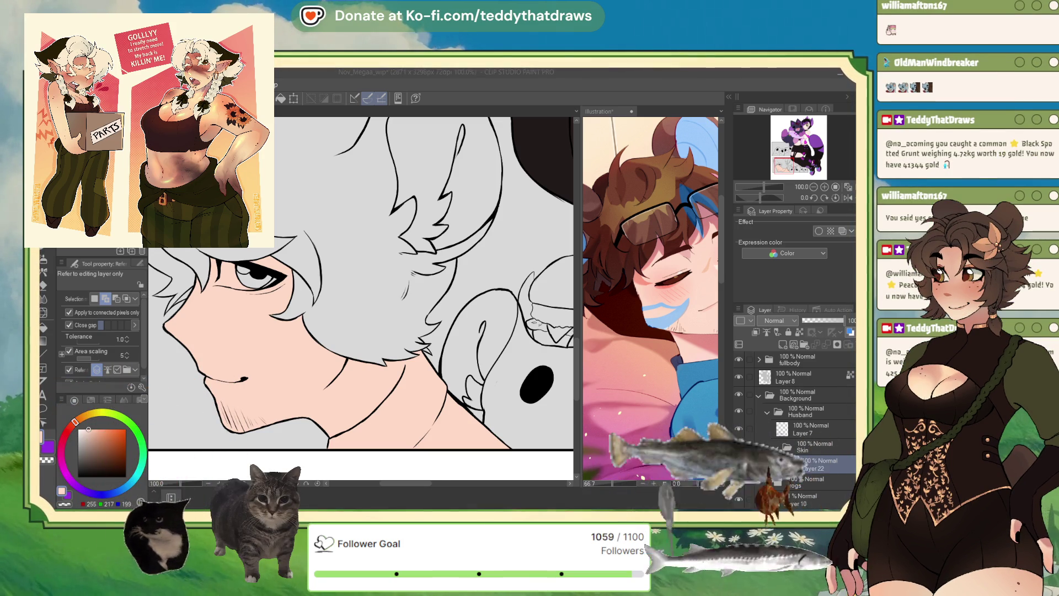
# - Mirror the view horizontally, select the neck and chest skin area, and make Layer 22 active
pyautogui.click(810, 429)
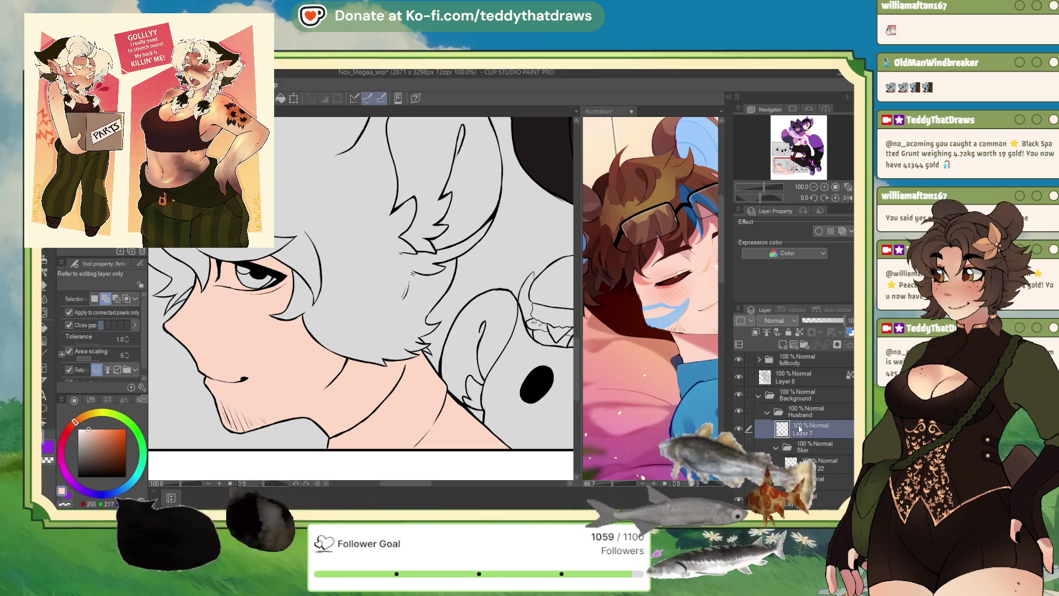
pyautogui.click(848, 198)
pyautogui.press('p')
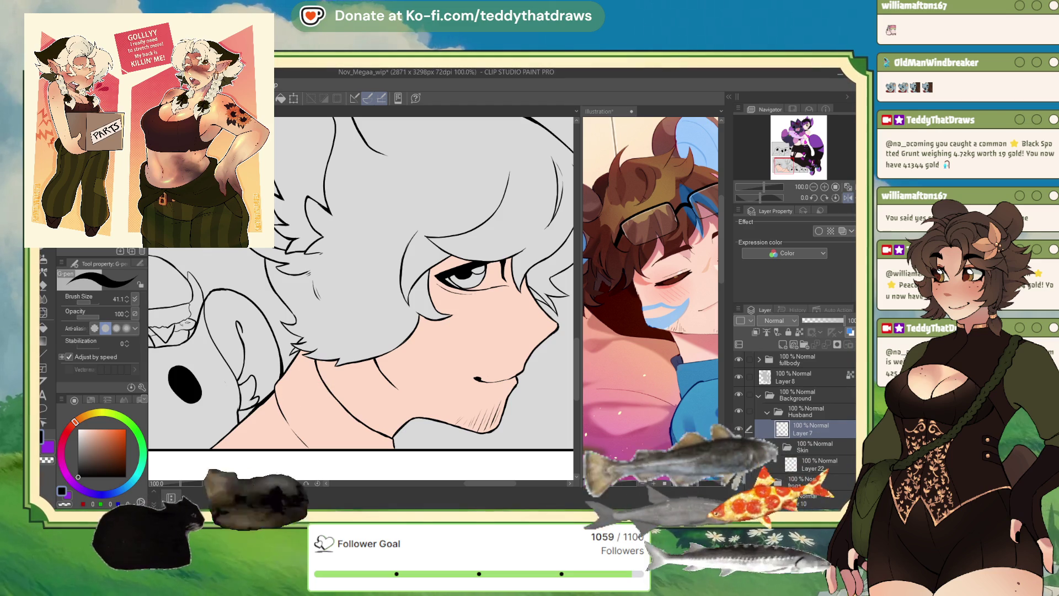
pyautogui.press('g')
pyautogui.click(314, 409)
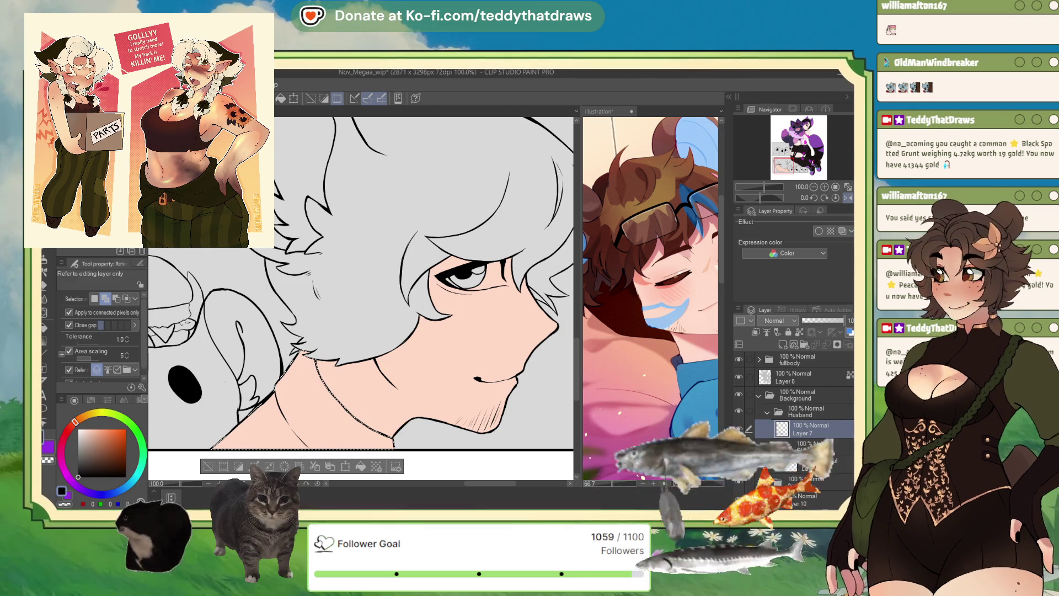
pyautogui.click(811, 445)
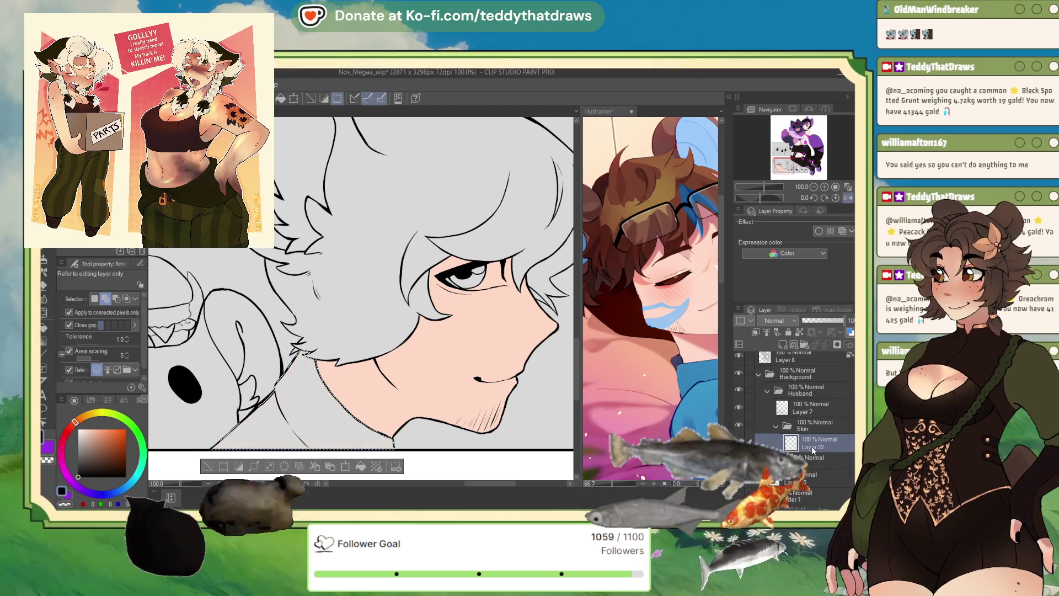
pyautogui.click(216, 468)
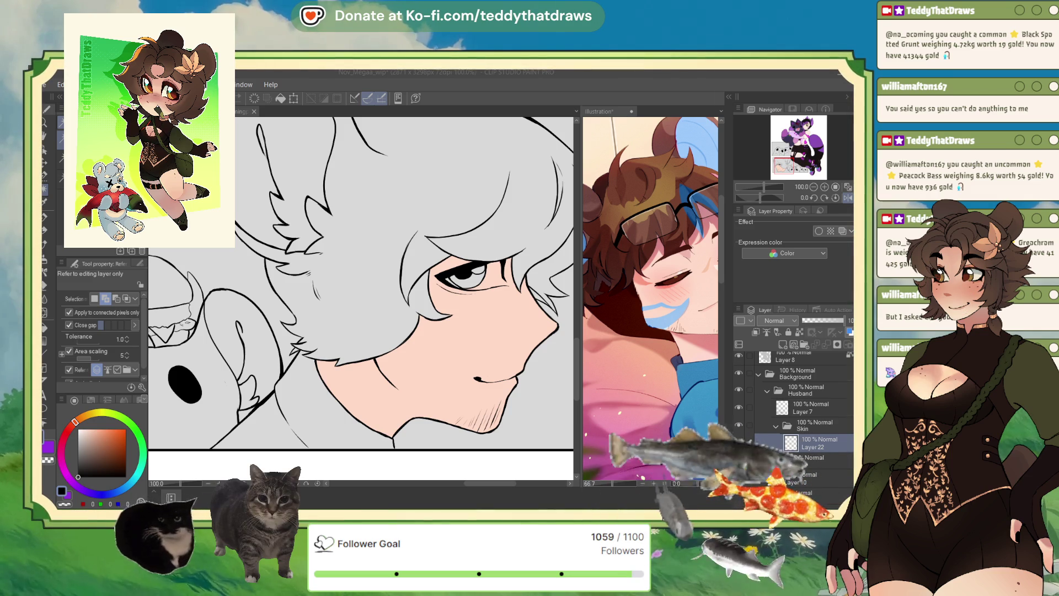
# - Sample light blue from the reference and paint a solid blue stripe across the man's cheek
pyautogui.moveTo(331, 276); pyautogui.dragTo(387, 266)
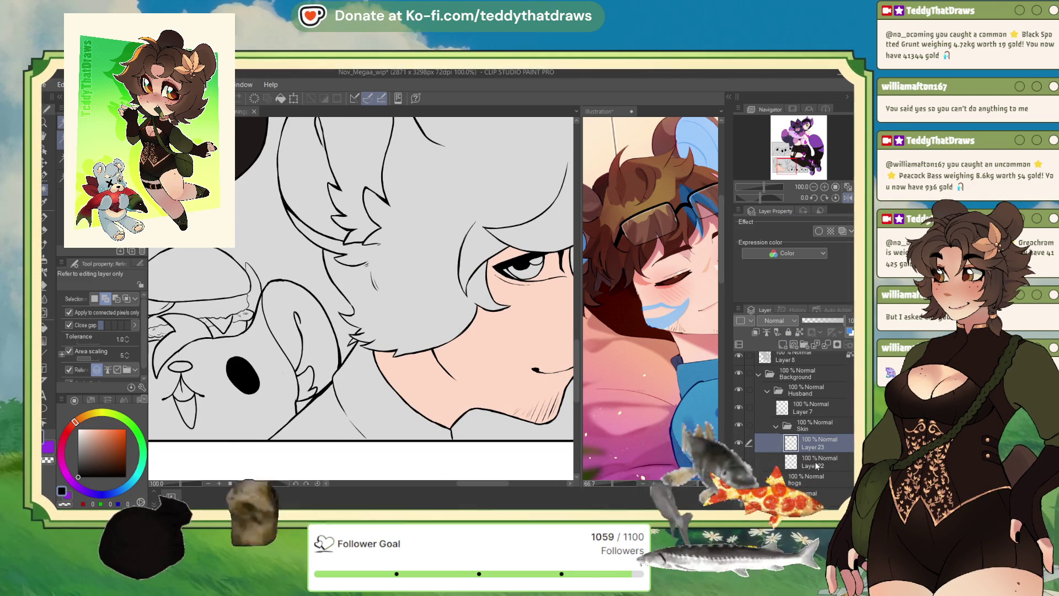
pyautogui.hotkey('ctrl', 'e')
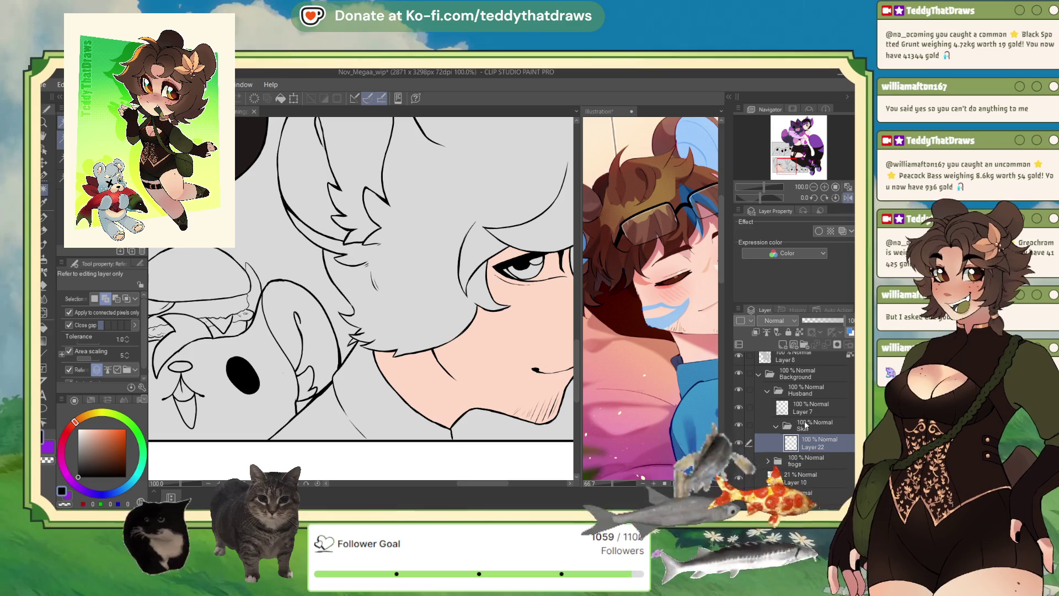
pyautogui.keyDown('alt'); pyautogui.click(676, 310); pyautogui.keyUp('alt')
pyautogui.click(457, 351)
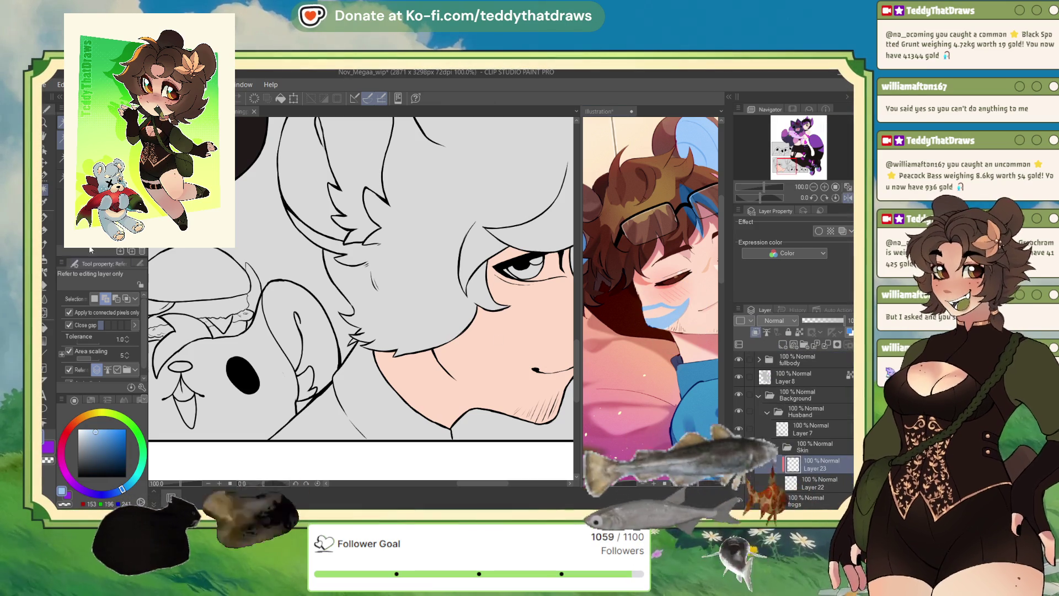
pyautogui.press('p')
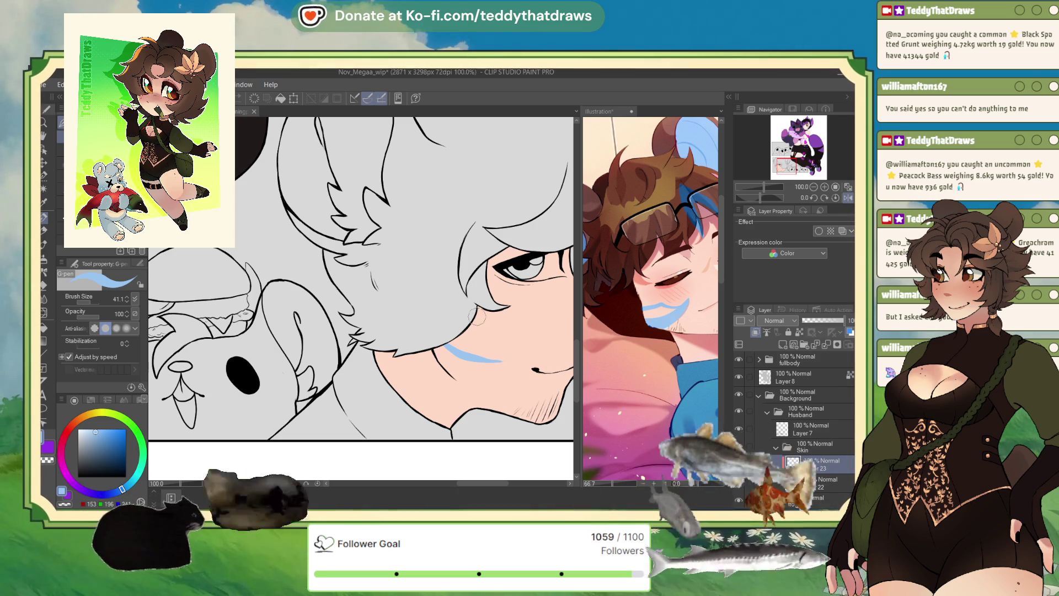
pyautogui.moveTo(477, 316); pyautogui.dragTo(502, 351)
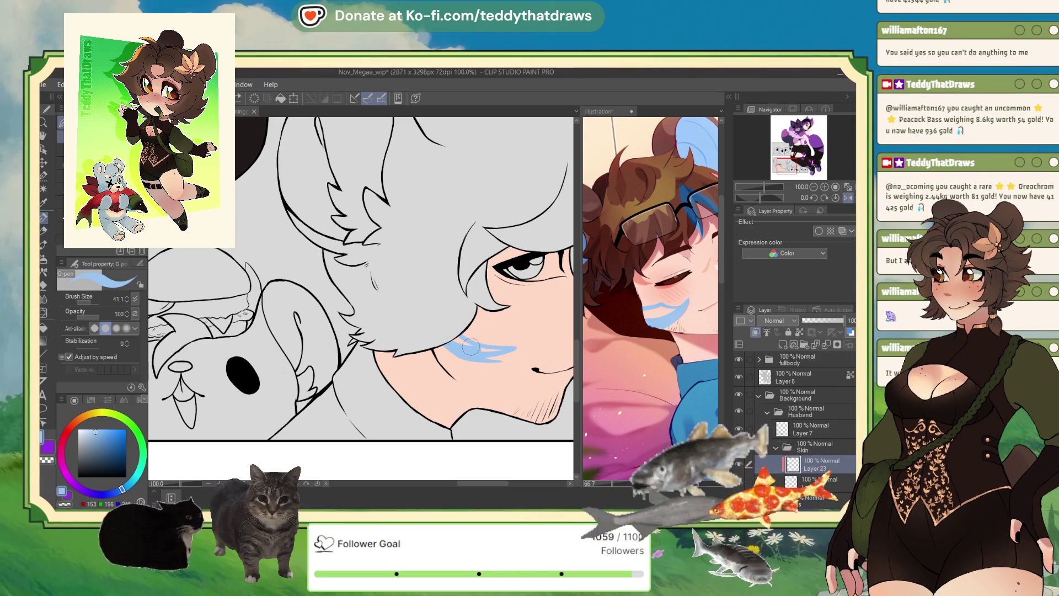
pyautogui.moveTo(470, 346); pyautogui.dragTo(482, 345)
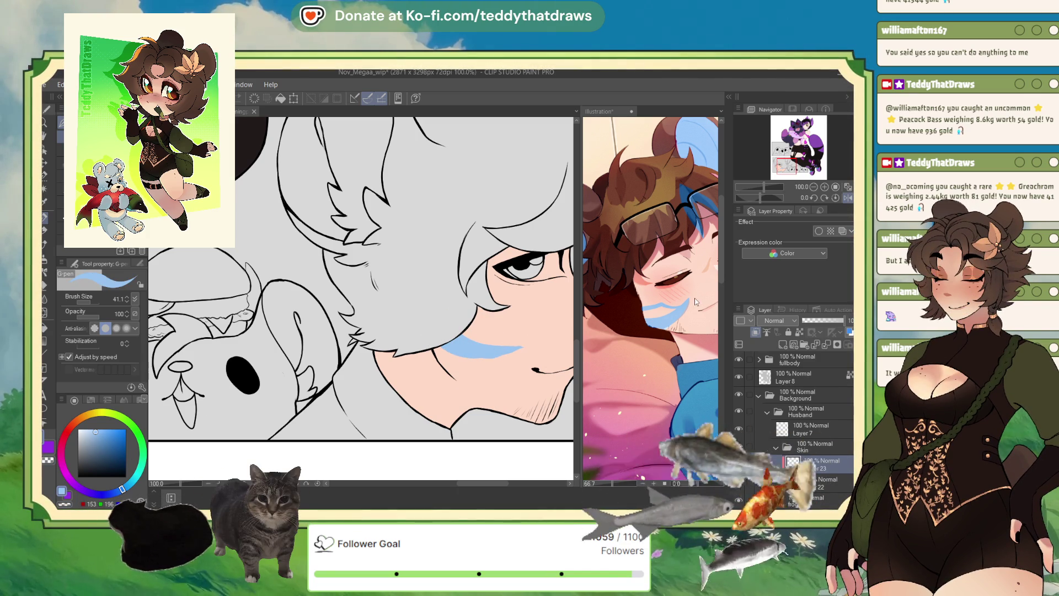
# - Unmirror and rotate the view, then check the boy's face in the reference picture
pyautogui.click(848, 198)
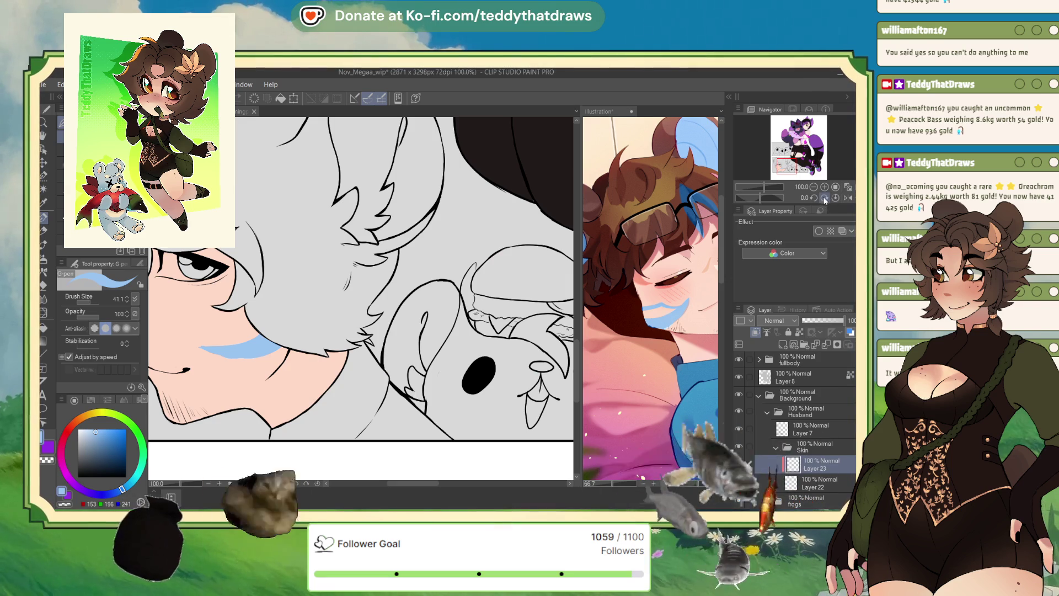
pyautogui.moveTo(760, 198); pyautogui.dragTo(766, 198)
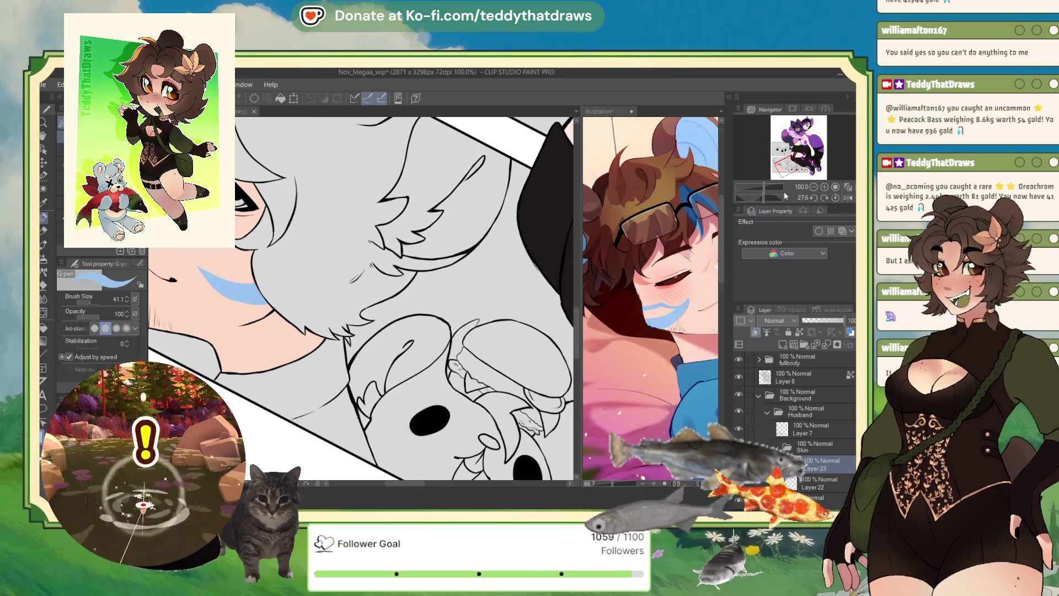
pyautogui.moveTo(763, 196); pyautogui.dragTo(759, 197)
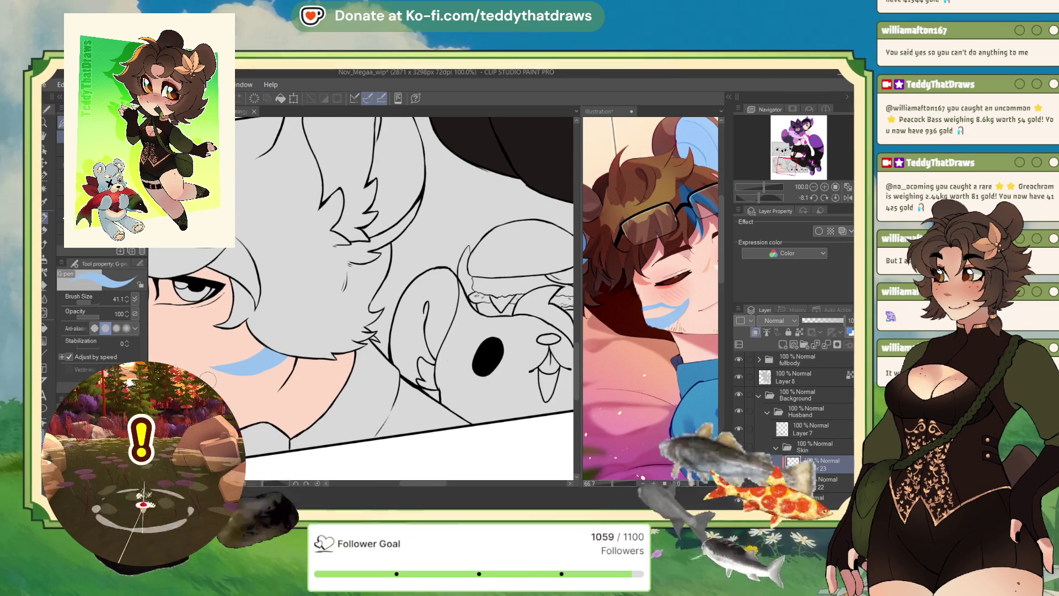
pyautogui.click(672, 284)
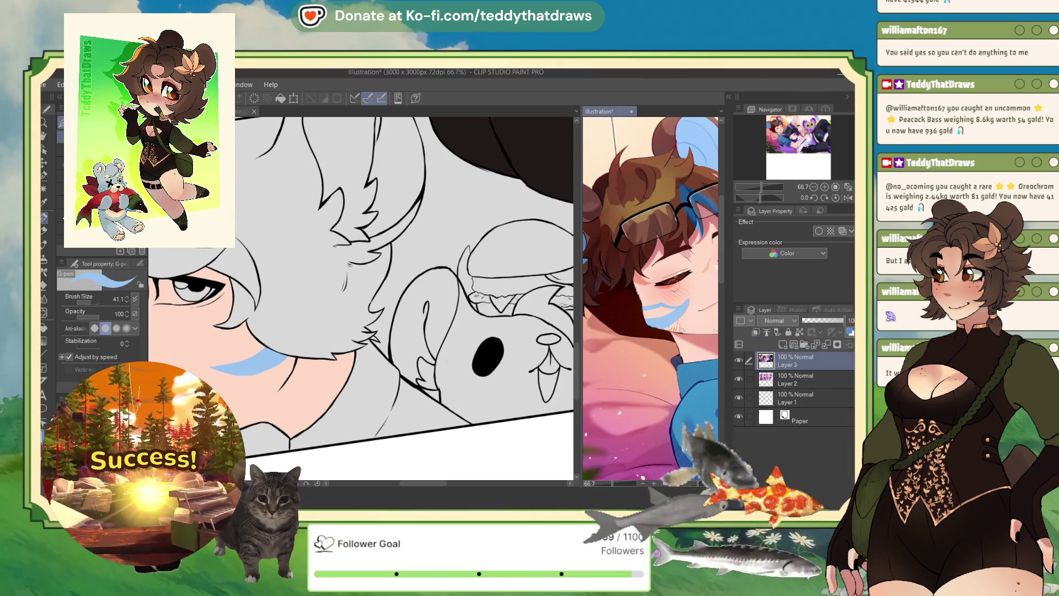
pyautogui.moveTo(785, 142)
pyautogui.mouseDown()
pyautogui.moveTo(806, 135)
pyautogui.moveTo(775, 137)
pyautogui.mouseUp()
pyautogui.click(251, 322)
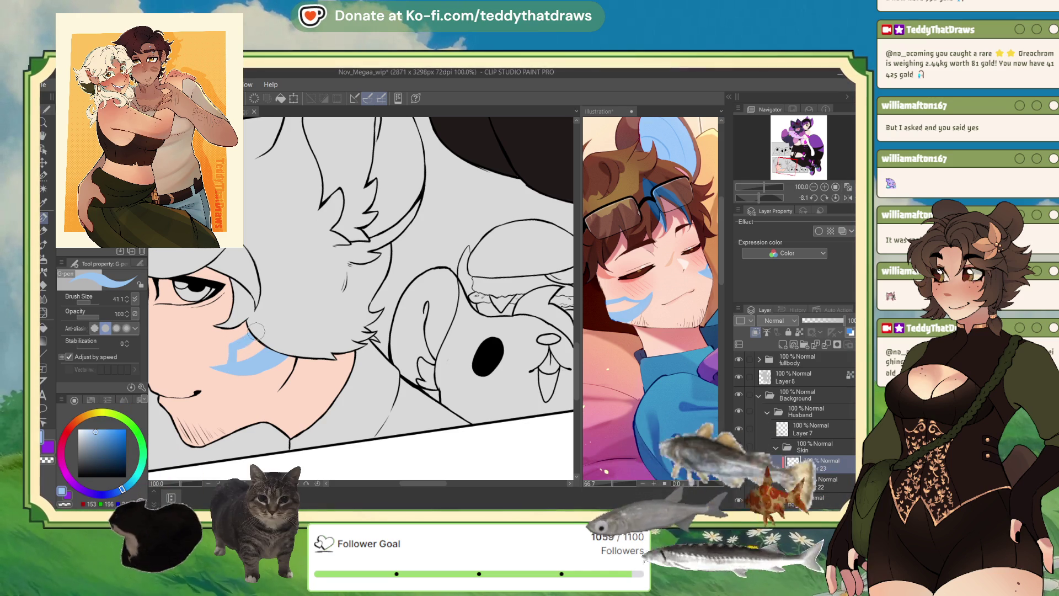
# - Mirror the view again and touch up the cheek marking, painting skin over parts of the blue
pyautogui.click(848, 198)
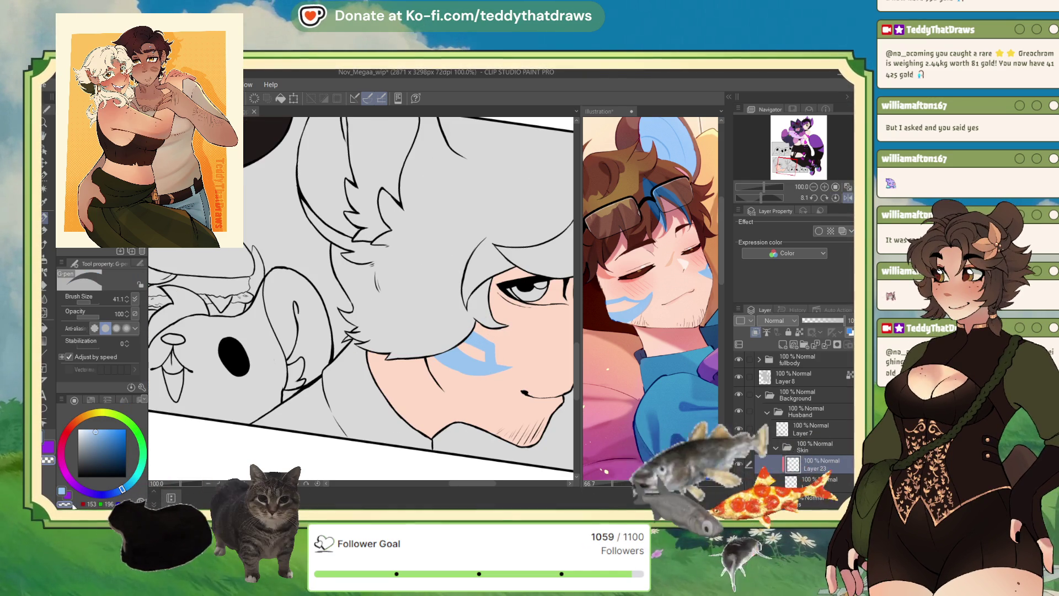
pyautogui.click(477, 347)
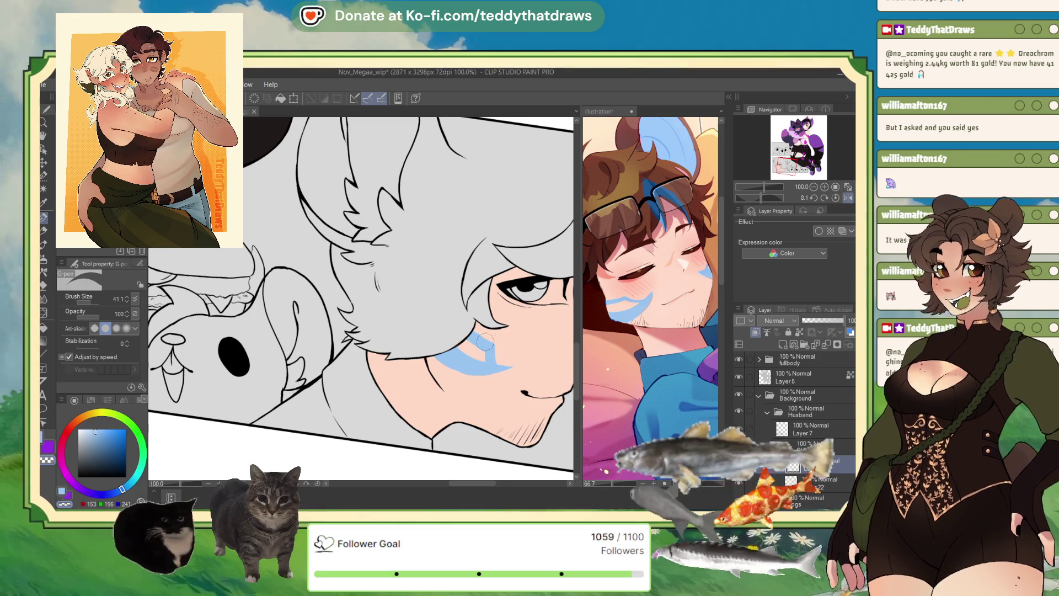
pyautogui.click(488, 346)
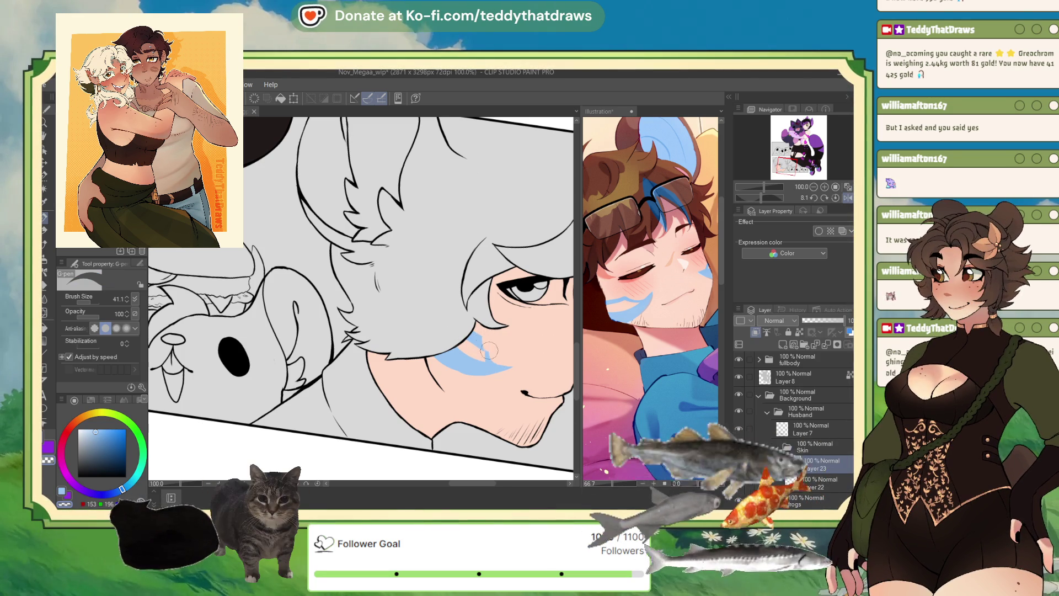
pyautogui.click(66, 493)
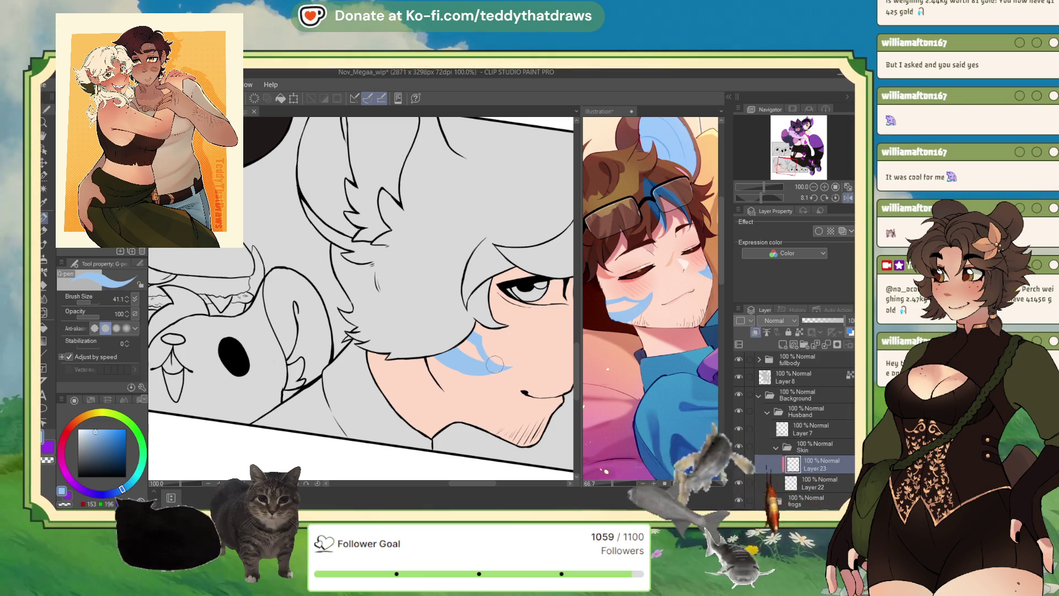
pyautogui.scroll(-5, 500, 350)
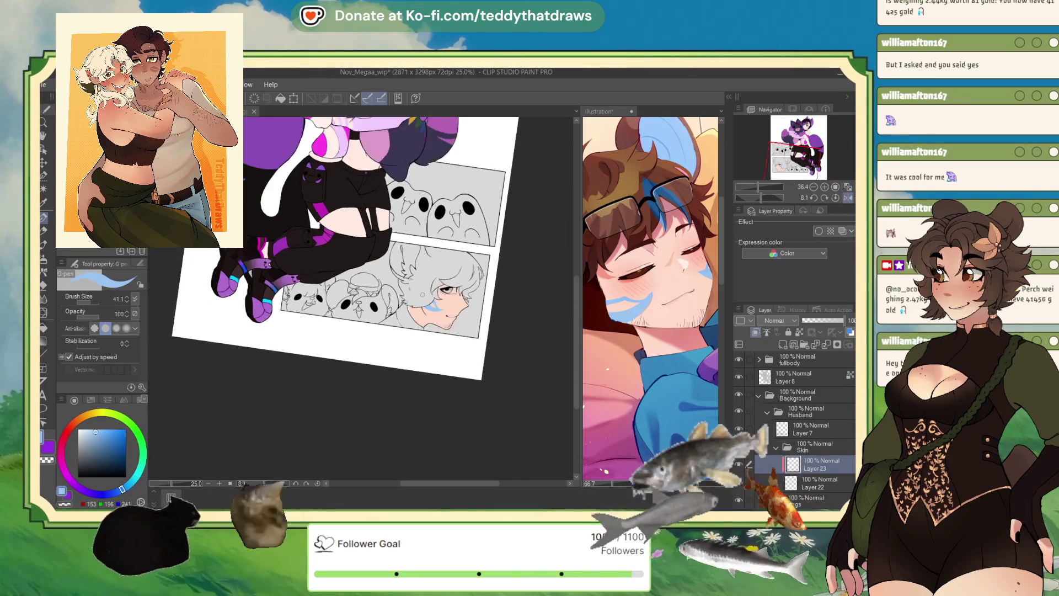
pyautogui.scroll(2, 470, 312)
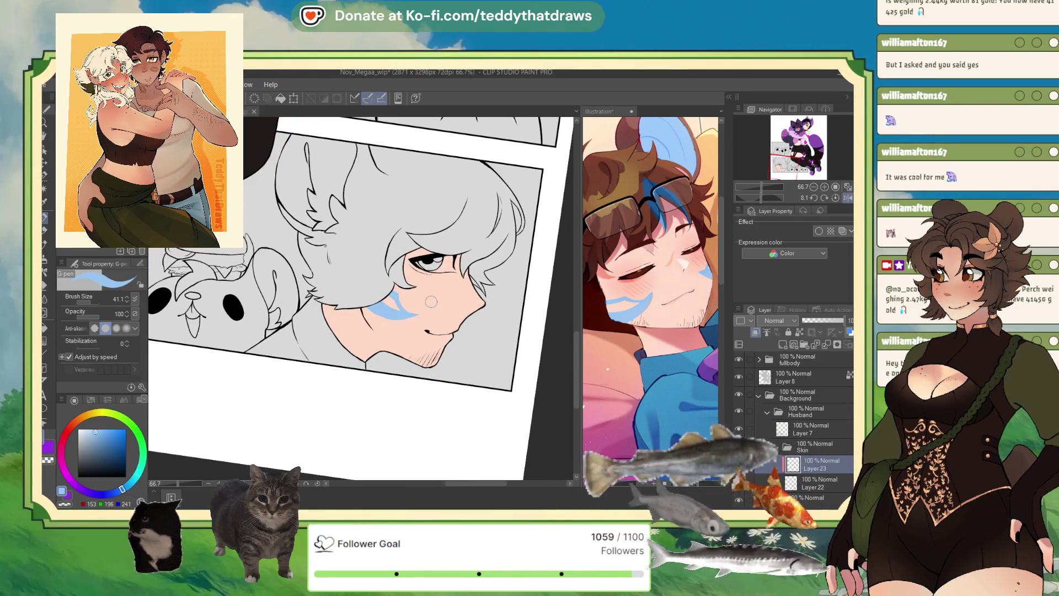
pyautogui.scroll(-3, 432, 301)
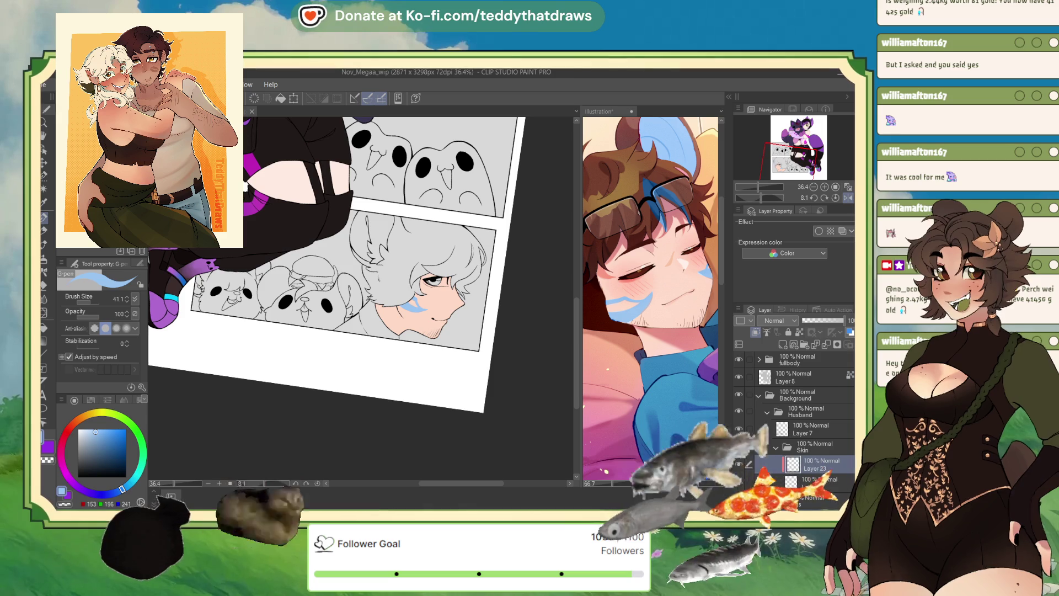
pyautogui.click(478, 353)
pyautogui.scroll(-2, 478, 353)
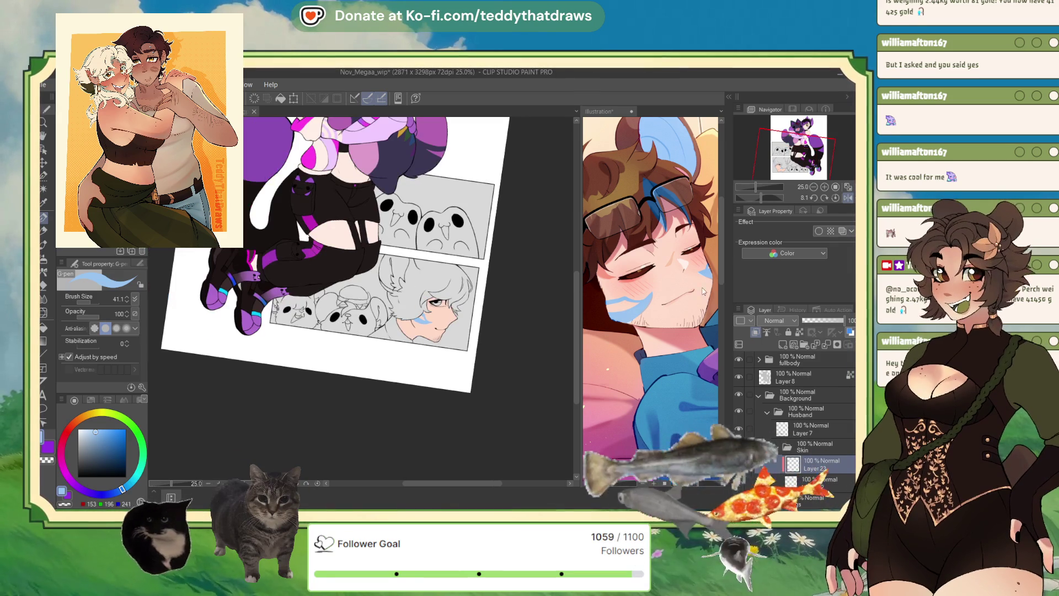
pyautogui.click(687, 383)
pyautogui.scroll(-1, 687, 382)
pyautogui.scroll(3, 686, 382)
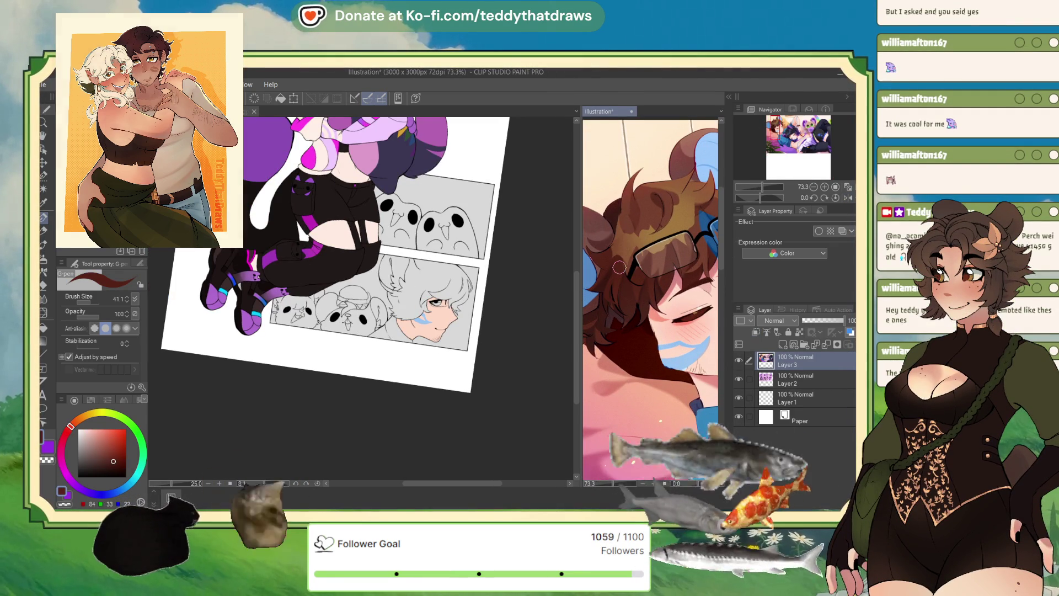
pyautogui.scroll(3, 430, 287)
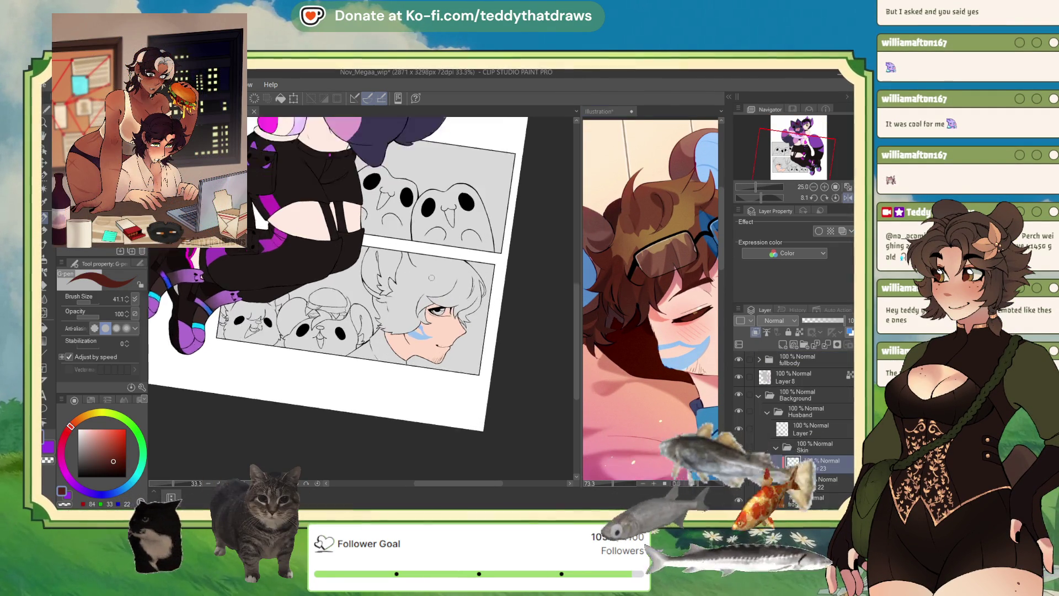
# - Create a new layer folder above the Skin folder and name it hair
pyautogui.click(809, 443)
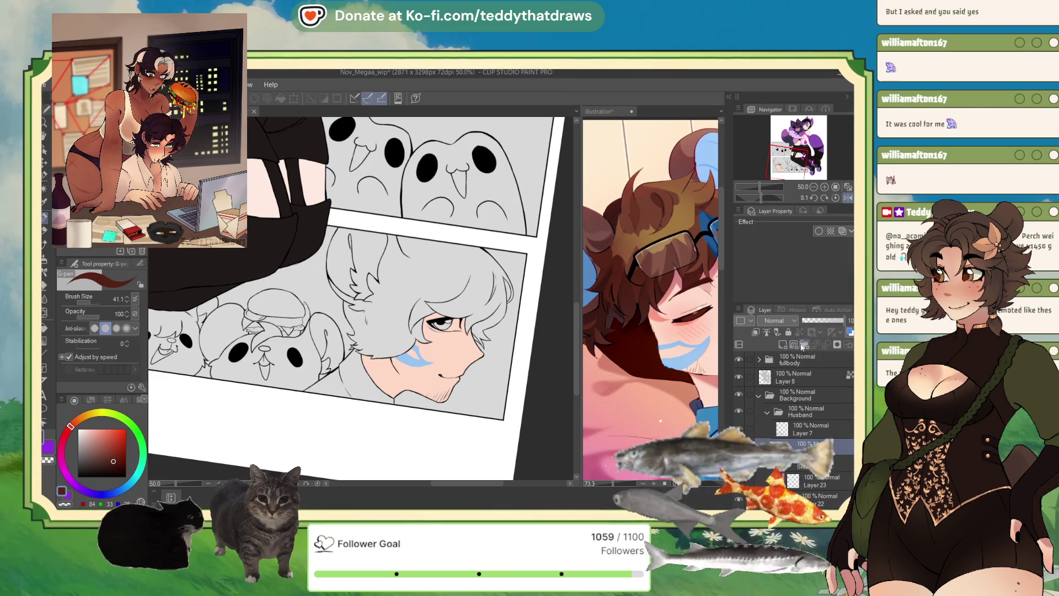
pyautogui.click(801, 346)
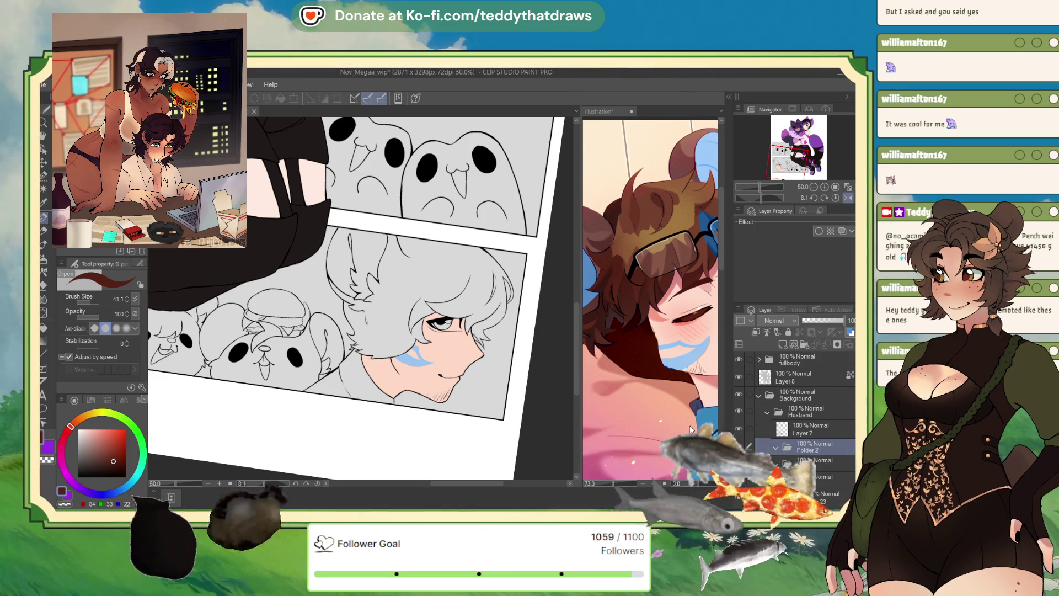
pyautogui.doubleClick(807, 450)
pyautogui.write('hair')
pyautogui.press('Return')
# - Auto-select the man's hair, add a layer in the hair folder, and fill it lighter brown
pyautogui.press('g')
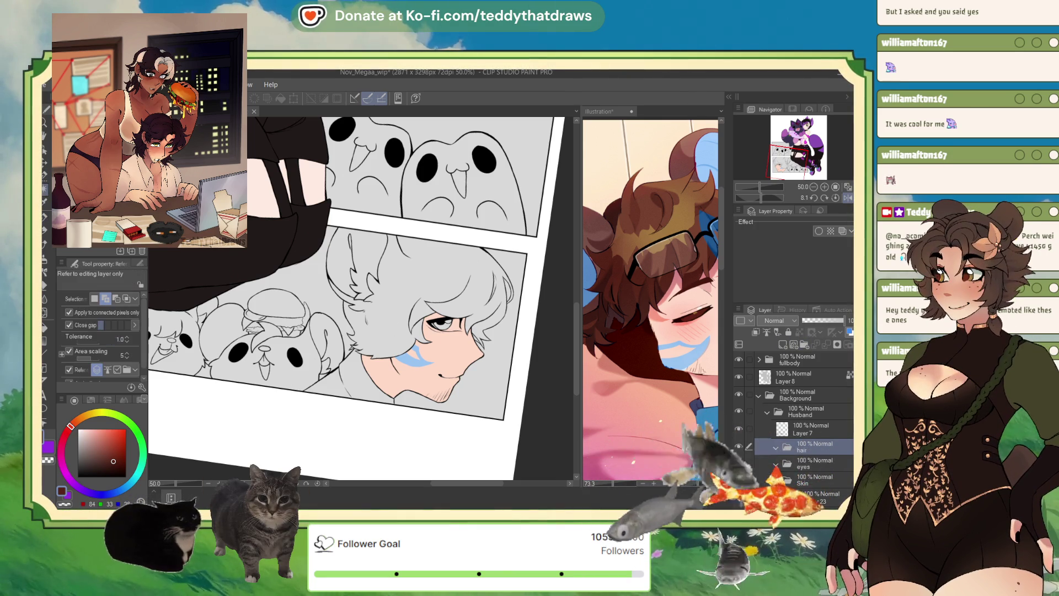
pyautogui.click(418, 288)
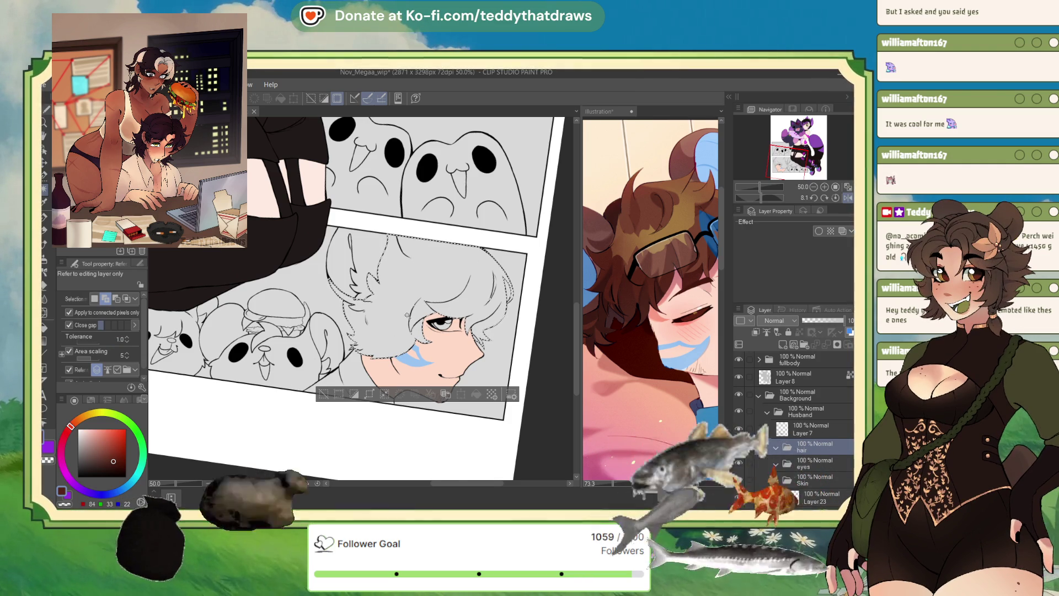
pyautogui.click(43, 177)
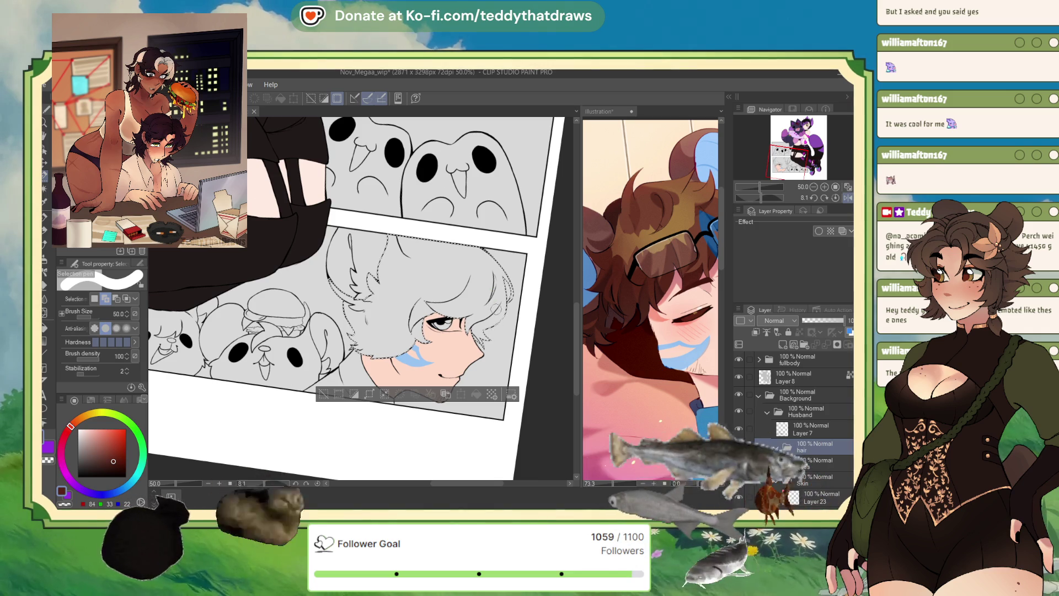
pyautogui.click(781, 345)
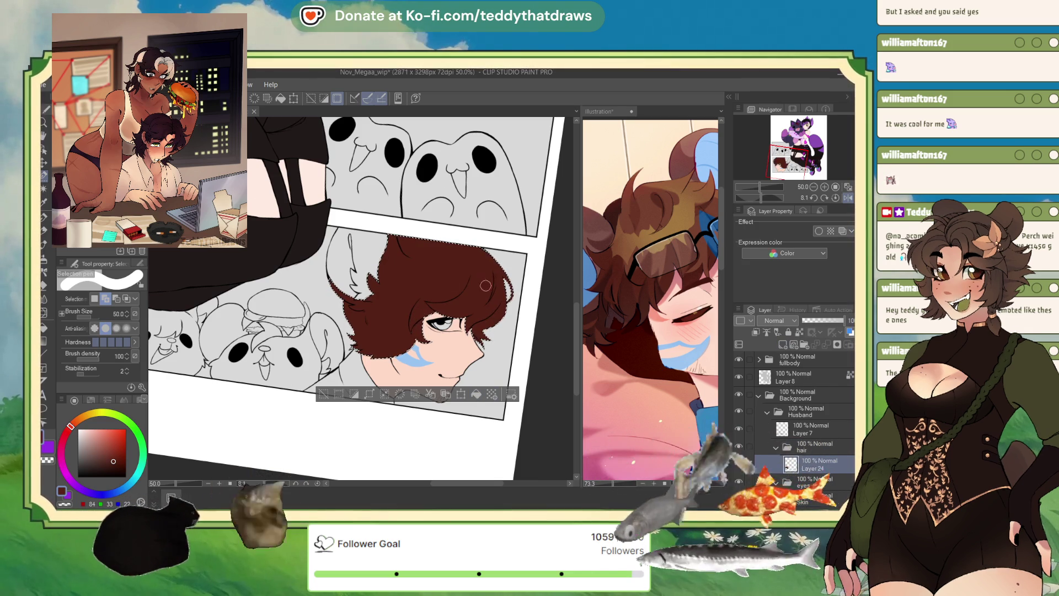
pyautogui.moveTo(353, 235)
pyautogui.mouseDown()
pyautogui.moveTo(405, 229)
pyautogui.moveTo(414, 309)
pyautogui.mouseUp()
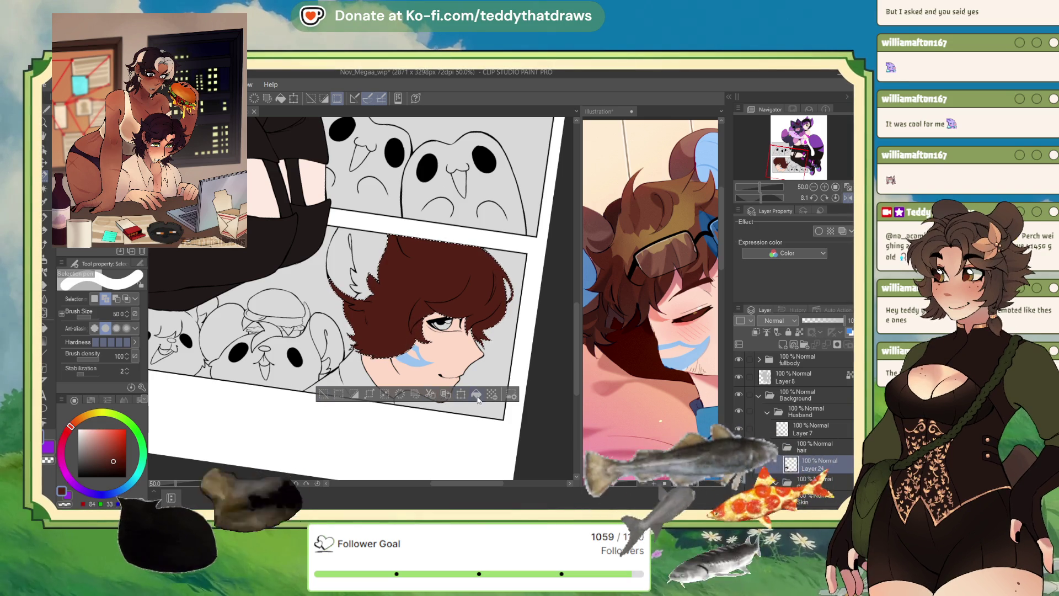
pyautogui.click(325, 394)
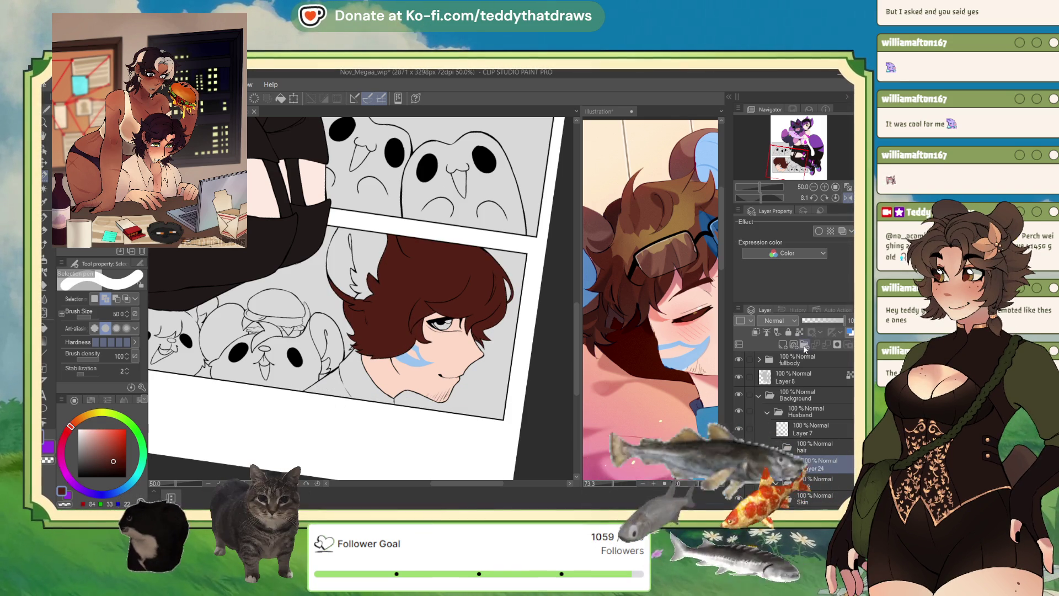
pyautogui.click(106, 460)
pyautogui.hotkey('alt', 'Delete')
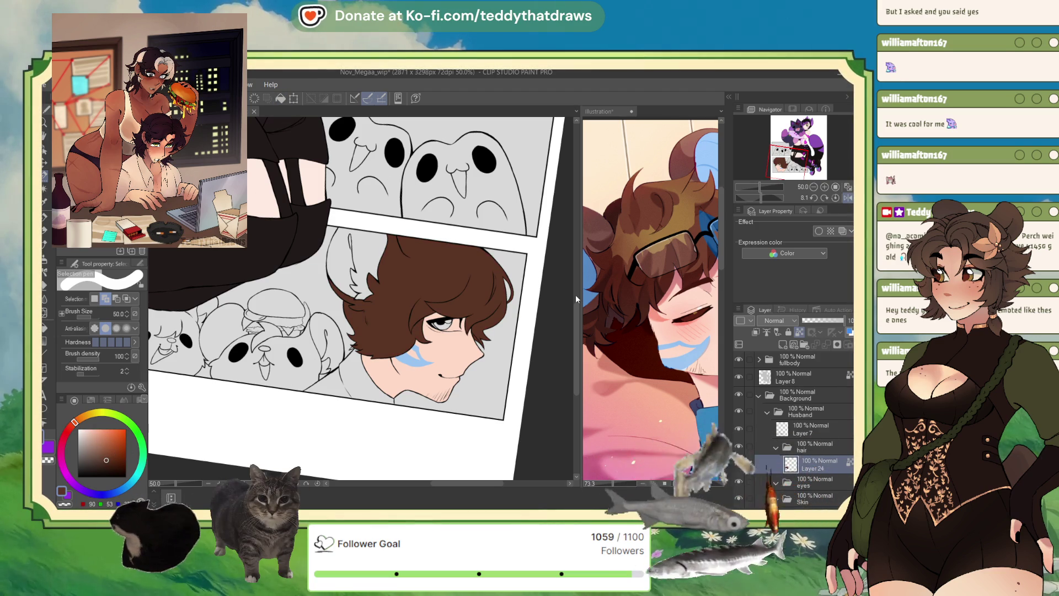
pyautogui.scroll(-5, 441, 291)
pyautogui.scroll(4, 441, 291)
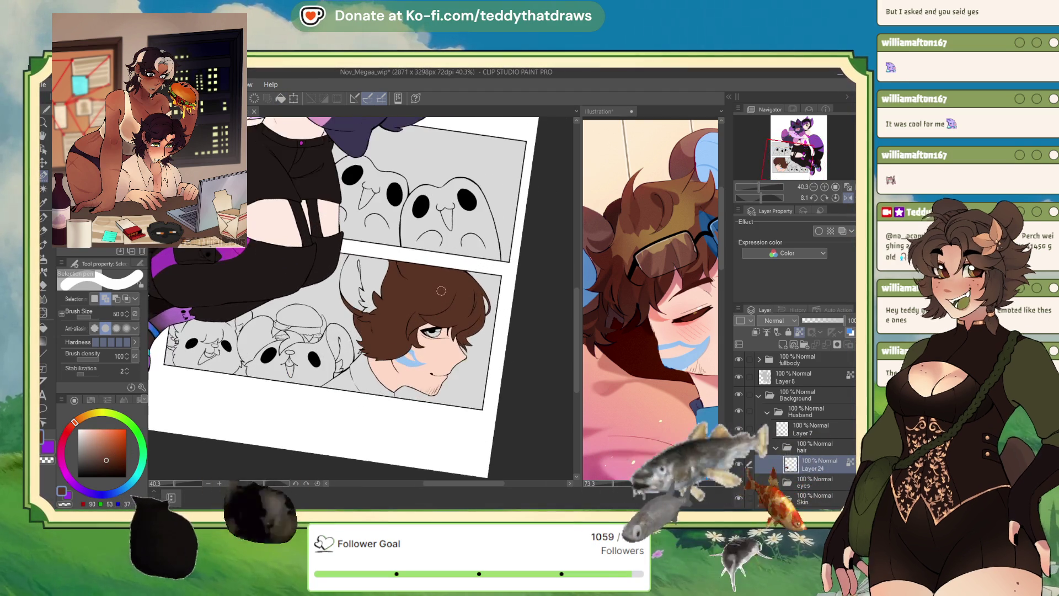
# - Eyedrop the light blue of the ear from the reference illustration
pyautogui.scroll(1, 441, 291)
pyautogui.click(642, 232)
pyautogui.scroll(-5, 643, 232)
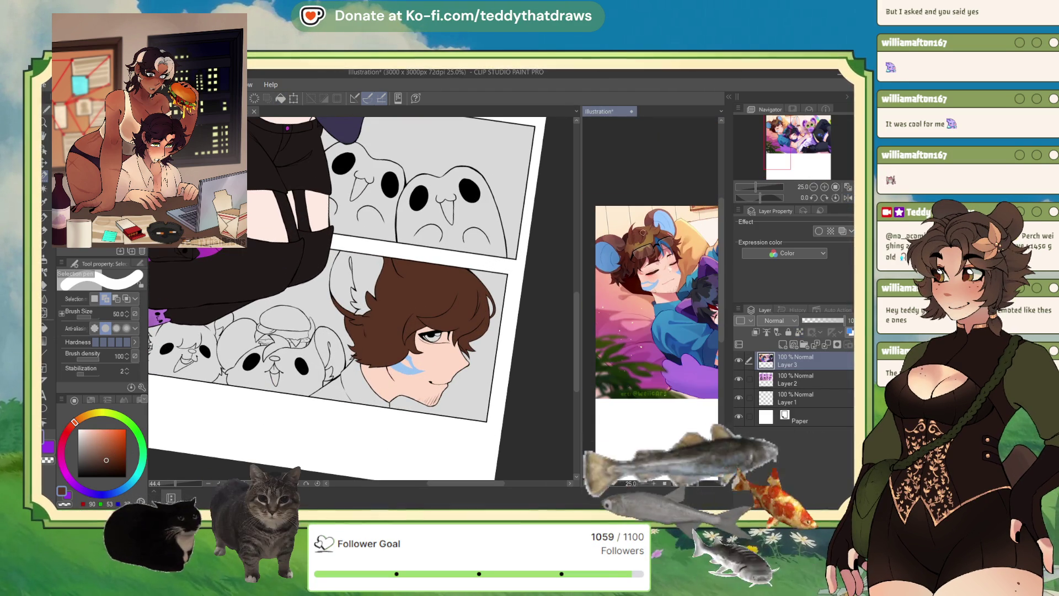
pyautogui.scroll(3, 650, 298)
pyautogui.keyDown('alt'); pyautogui.click(655, 223); pyautogui.keyUp('alt')
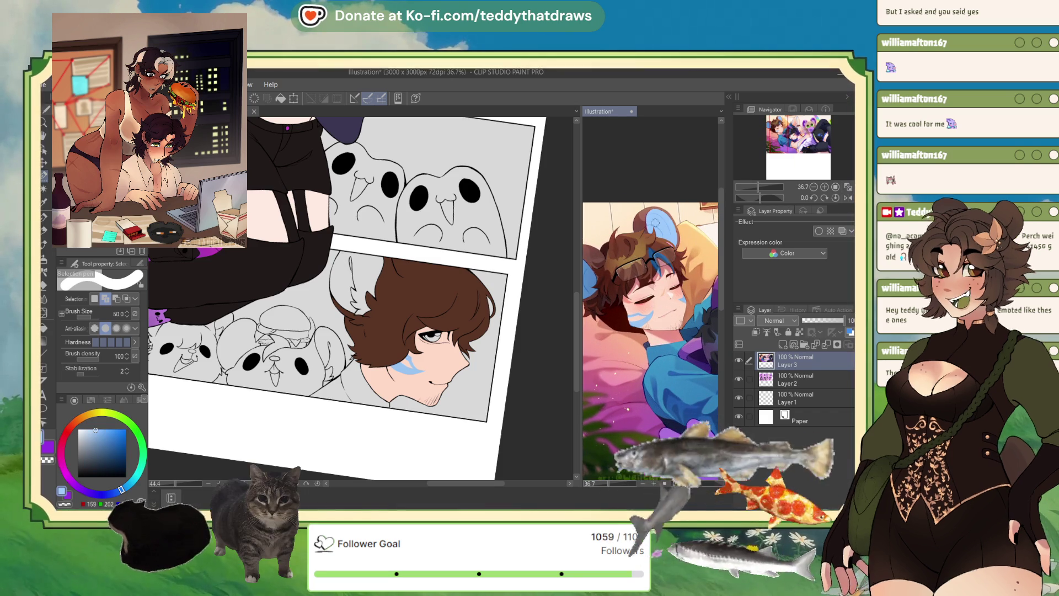
pyautogui.scroll(4, 330, 267)
# - Select the man's ear area and fill it light blue on a new layer in a new acc folder
pyautogui.press('g')
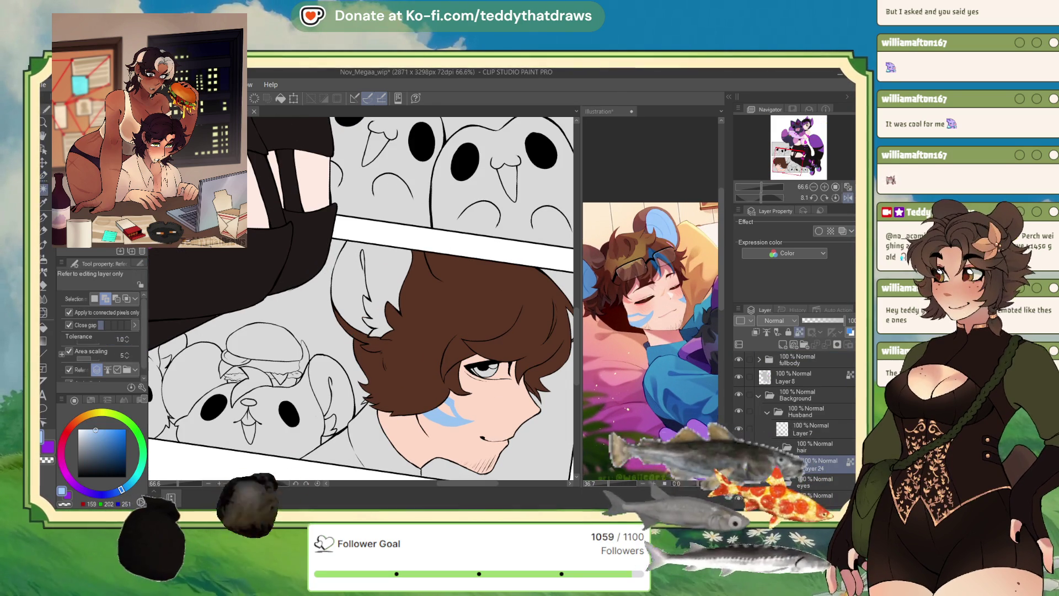
pyautogui.click(367, 292)
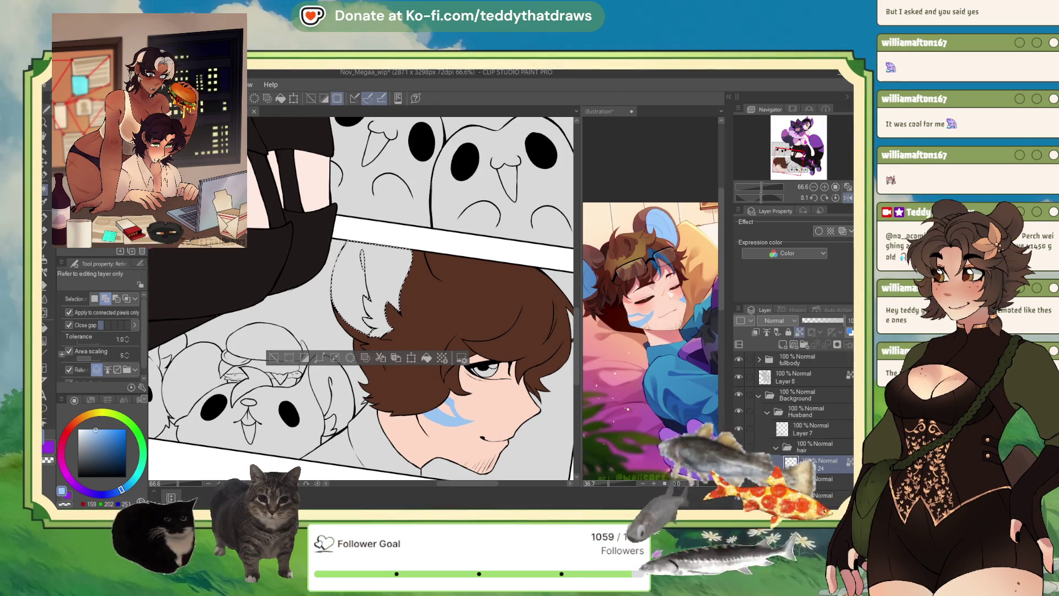
pyautogui.click(814, 447)
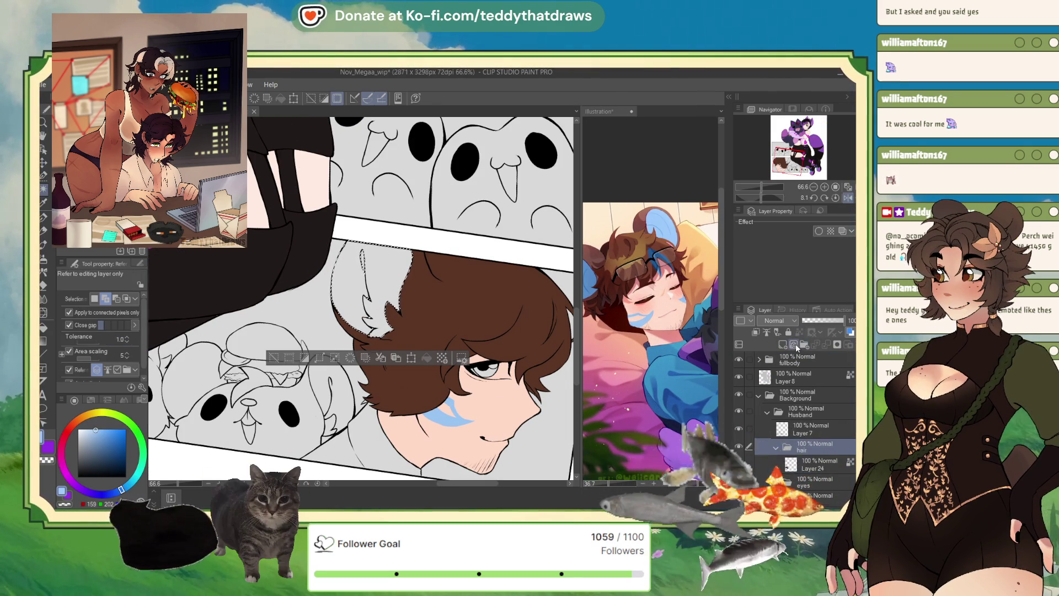
pyautogui.click(796, 346)
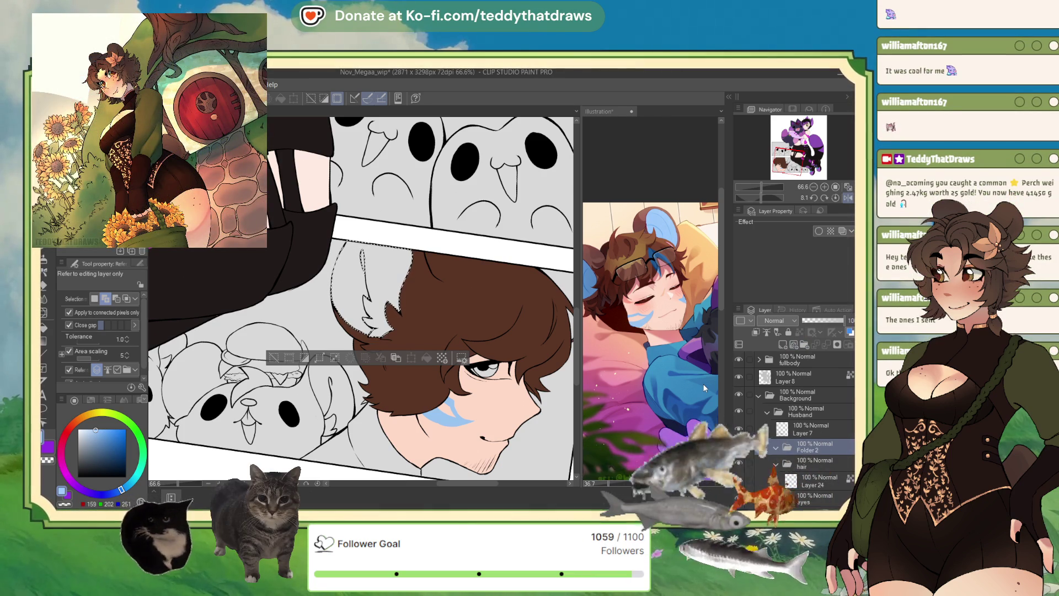
pyautogui.click(783, 343)
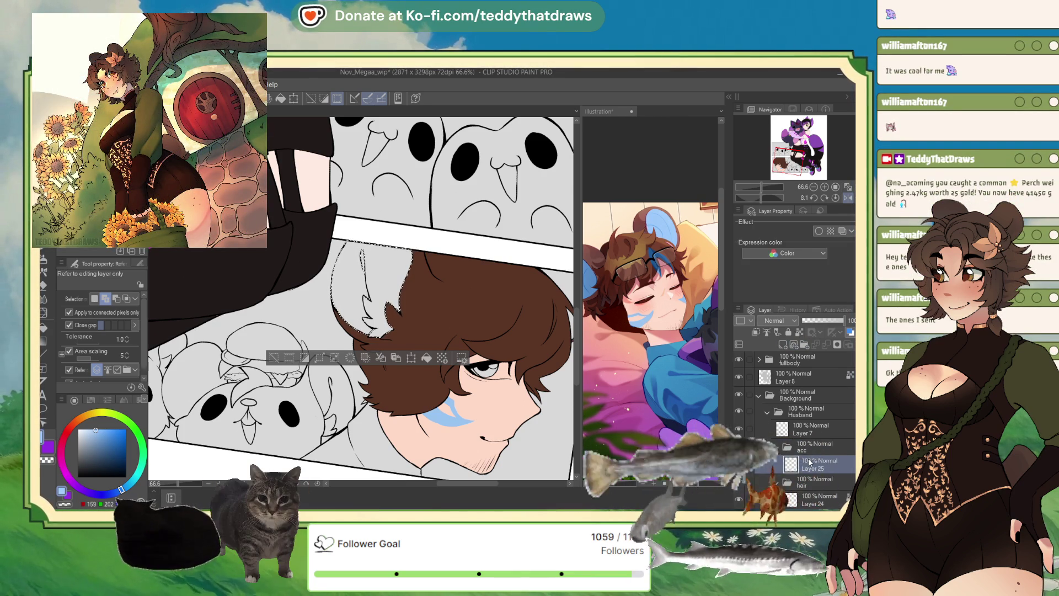
pyautogui.click(367, 292)
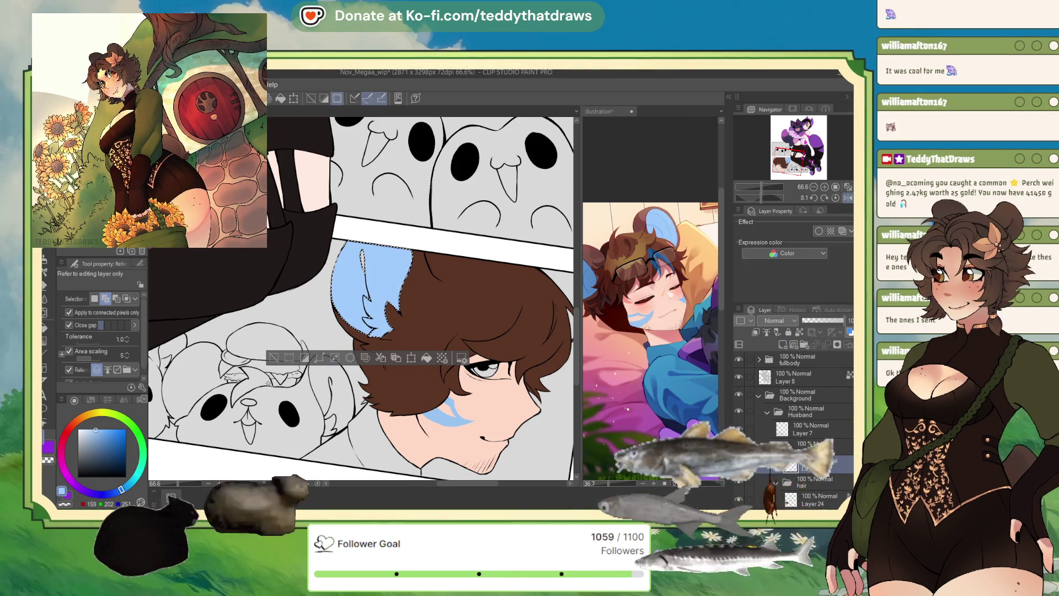
pyautogui.hotkey('ctrl', 'd')
# - Enlarge the pen brush, then auto-select the area around the man's neck
pyautogui.press('p')
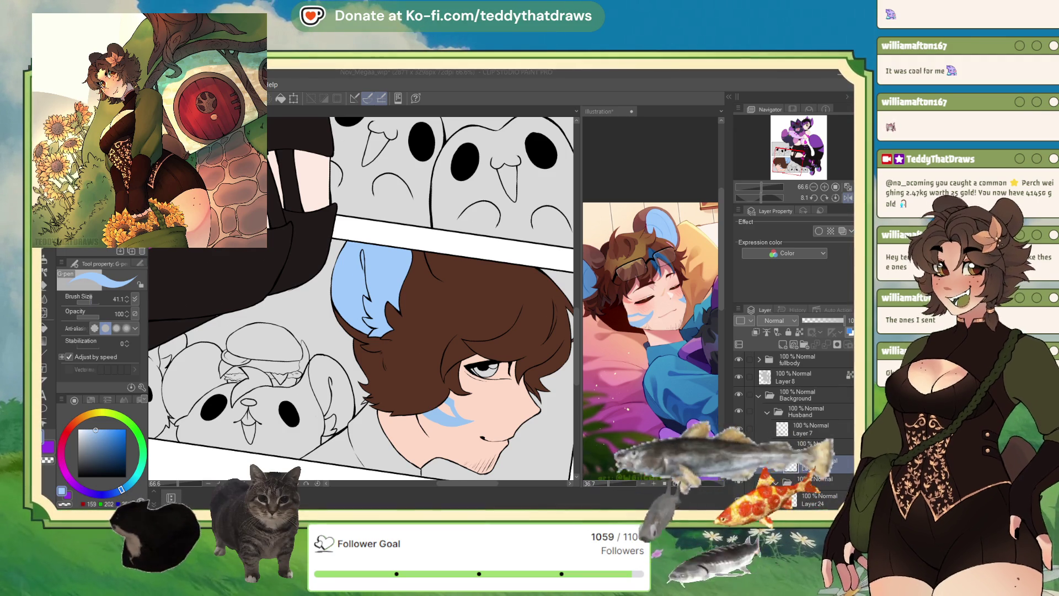
pyautogui.moveTo(358, 288); pyautogui.dragTo(371, 288)
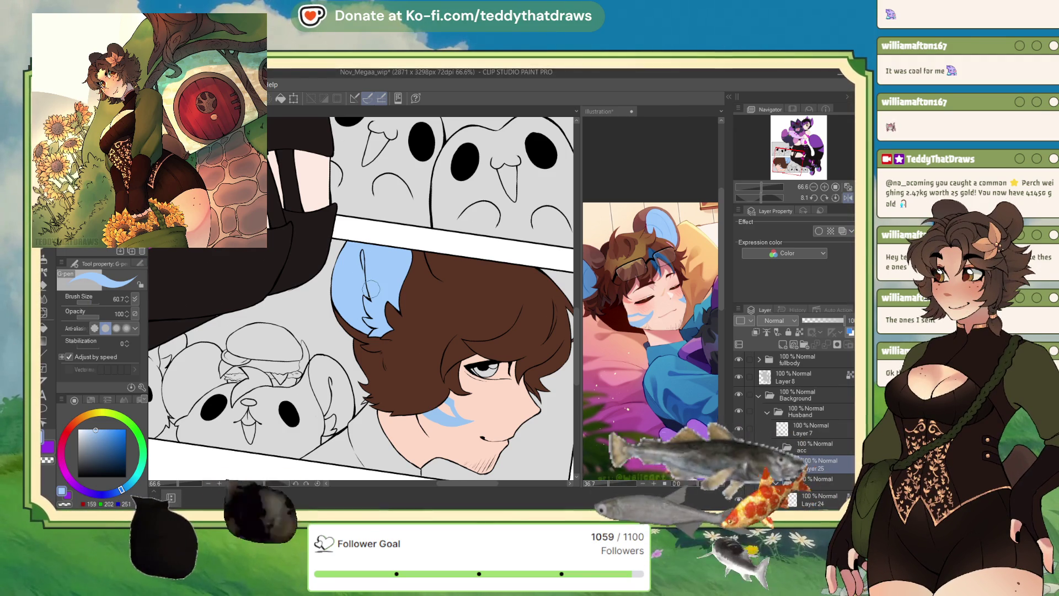
pyautogui.scroll(-2, 371, 288)
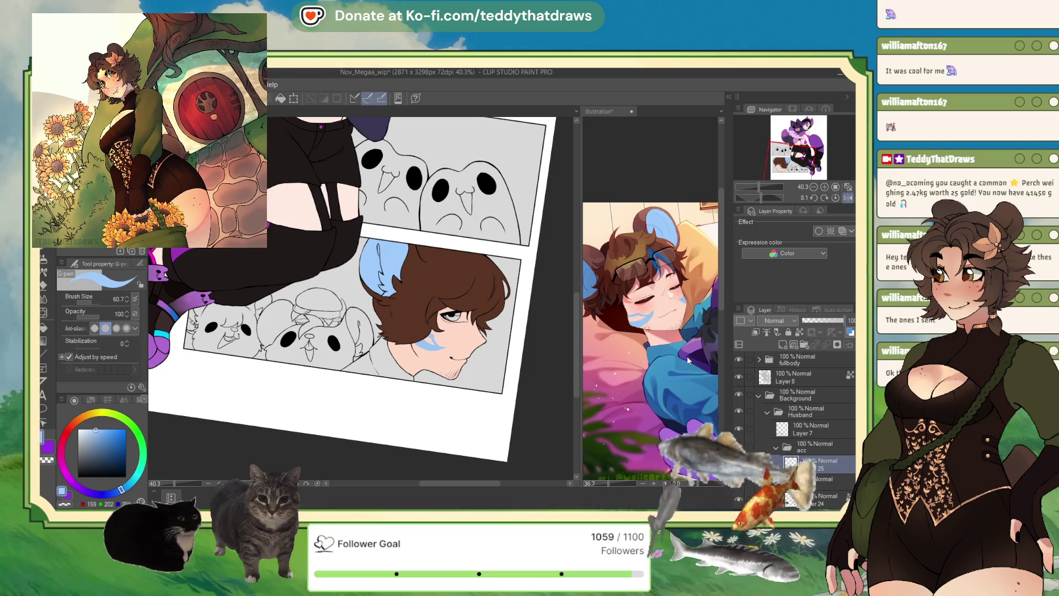
pyautogui.scroll(1, 314, 372)
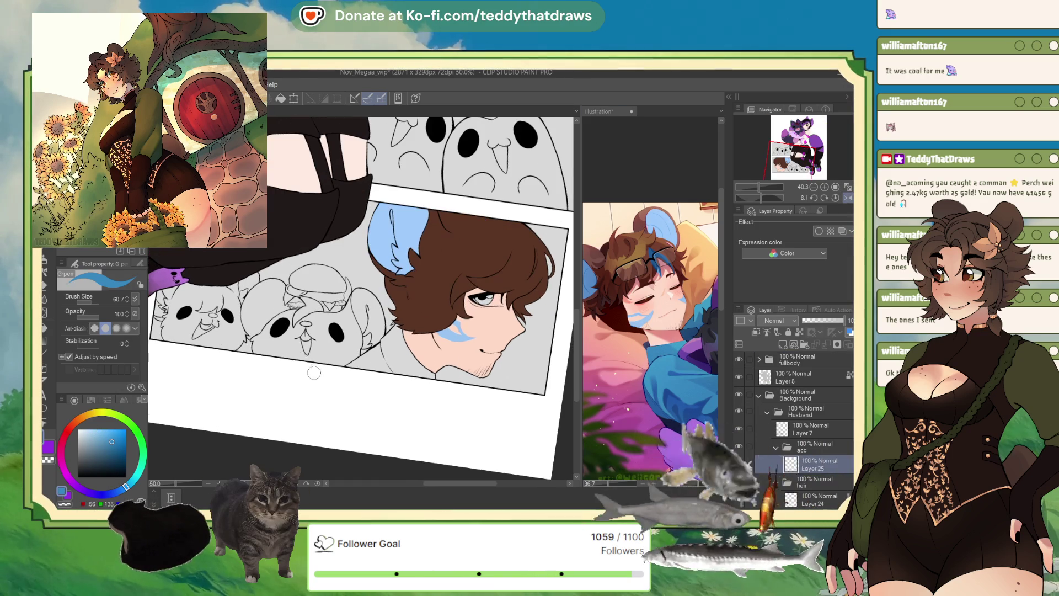
pyautogui.press('m')
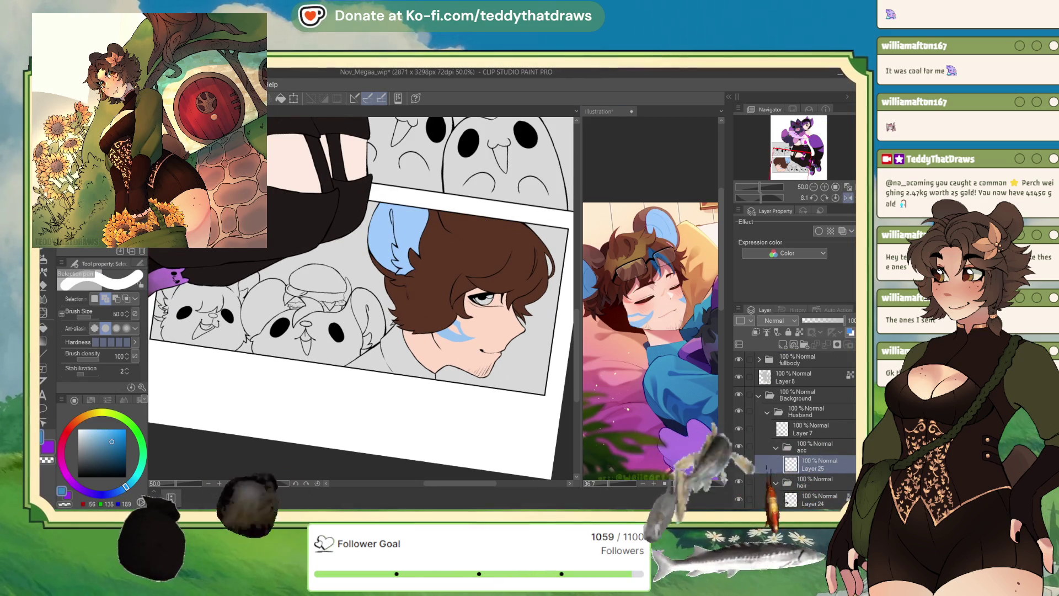
pyautogui.press('w')
pyautogui.click(394, 358)
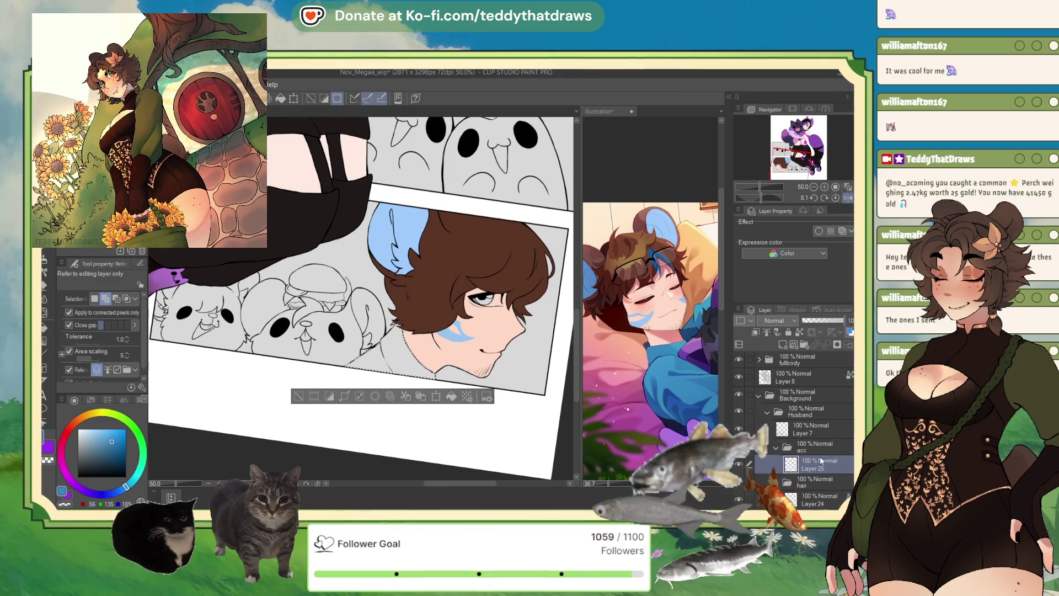
# - Fill the man's neck clothing blue on a new Layer 26
pyautogui.click(782, 345)
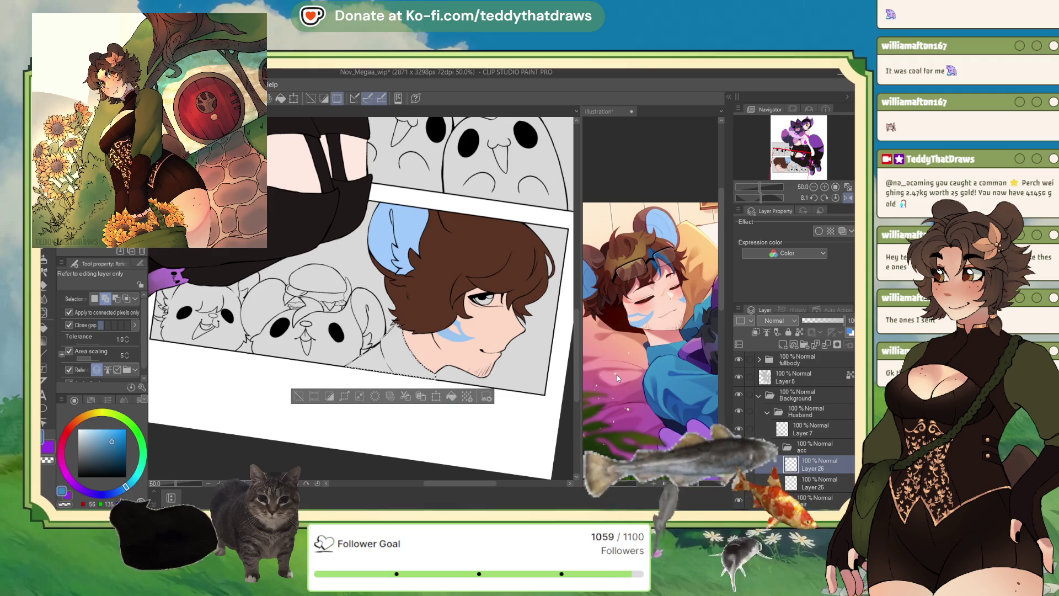
pyautogui.click(451, 396)
pyautogui.hotkey('ctrl', 'd')
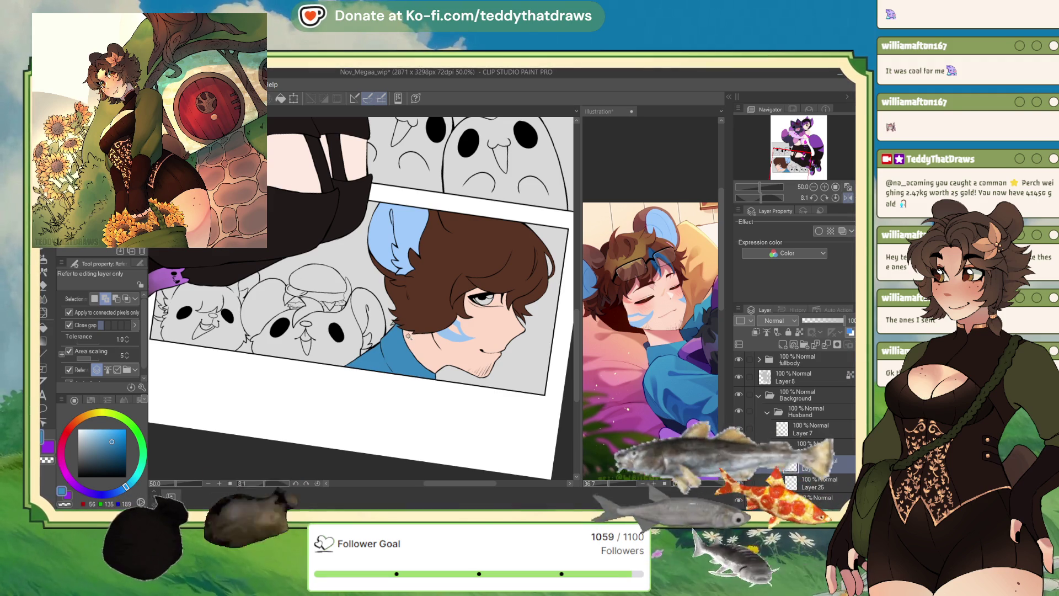
pyautogui.scroll(10, 408, 335)
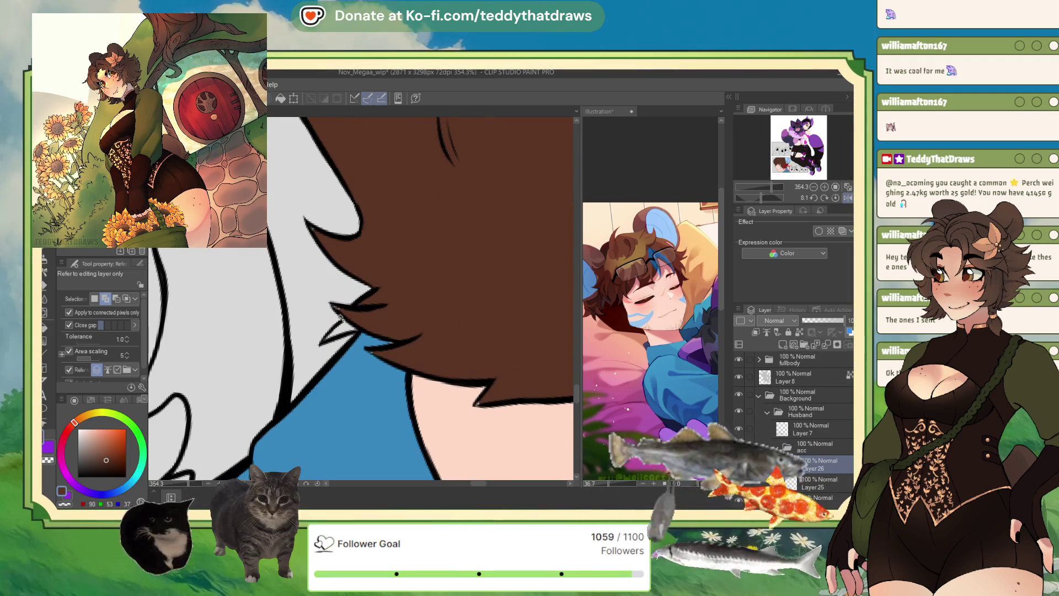
# - Select the small gap in the man's hair and fill it brown on Layer 24
pyautogui.click(342, 322)
pyautogui.scroll(-3, 807, 444)
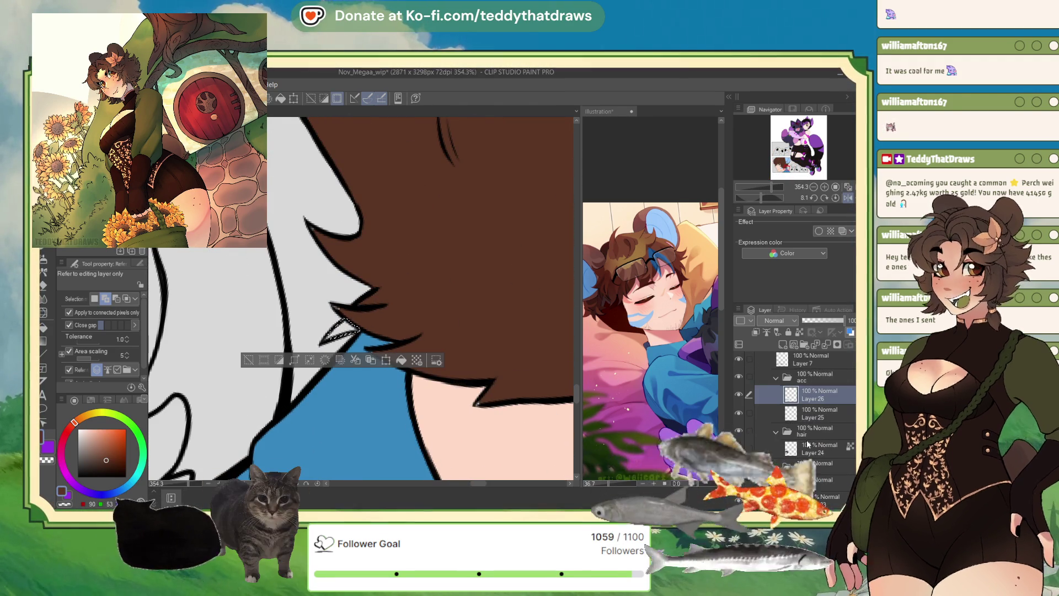
pyautogui.click(808, 446)
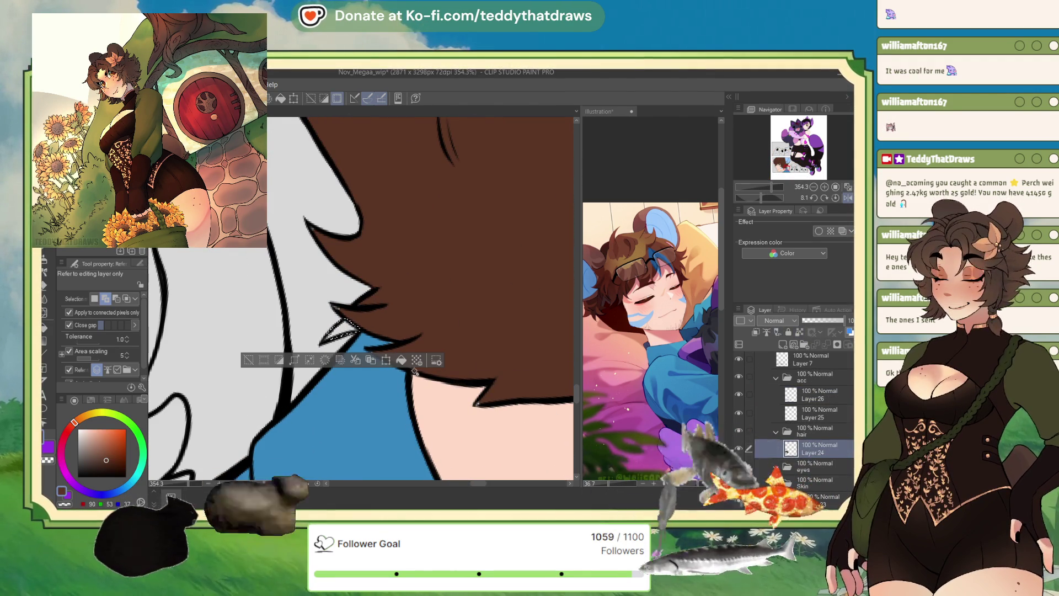
pyautogui.hotkey('ctrl', 'd')
pyautogui.press('p')
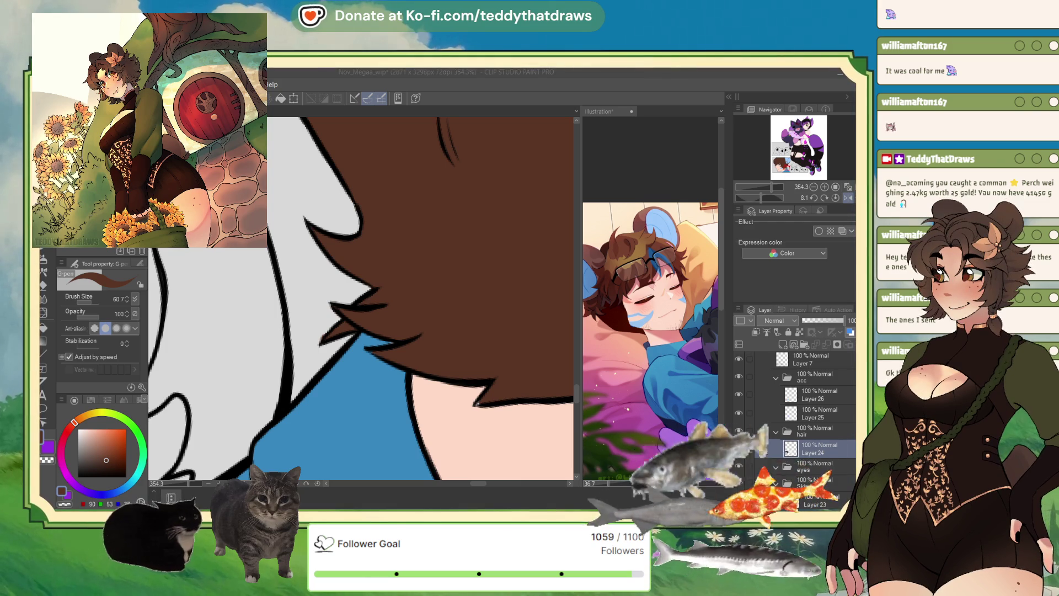
# - Eyedrop the dark blue from the reference boy's hair
pyautogui.scroll(-4, 362, 298)
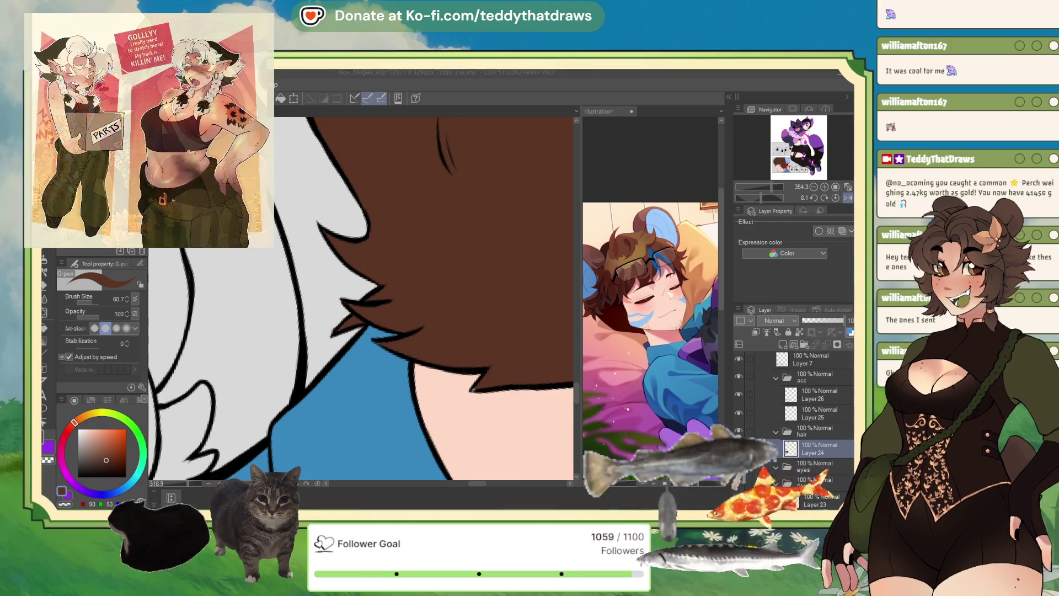
pyautogui.scroll(-5, 361, 297)
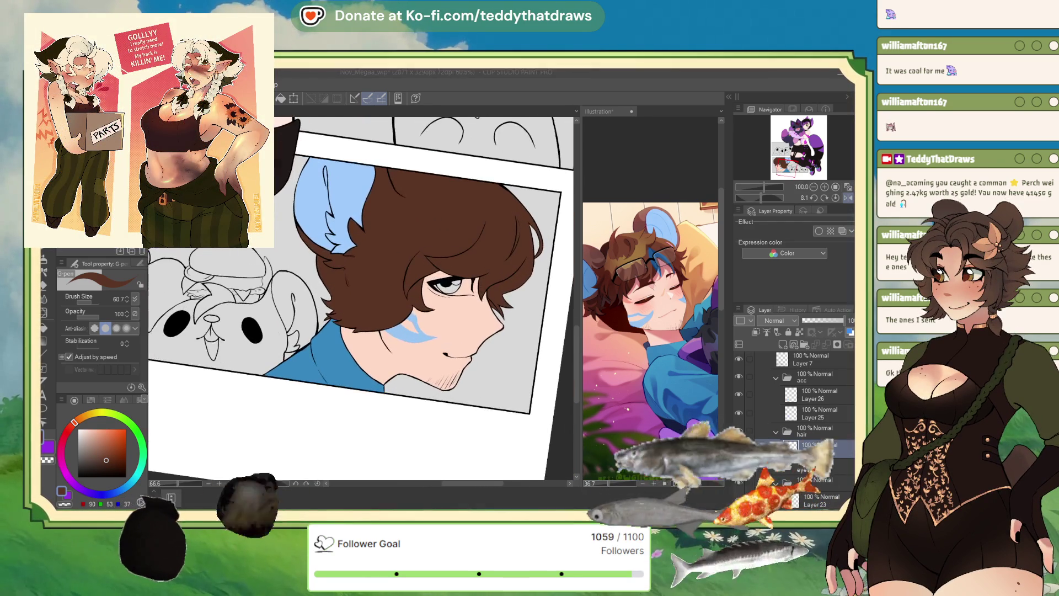
pyautogui.click(643, 250)
pyautogui.scroll(4, 643, 250)
pyautogui.keyDown('alt'); pyautogui.click(660, 251); pyautogui.keyUp('alt')
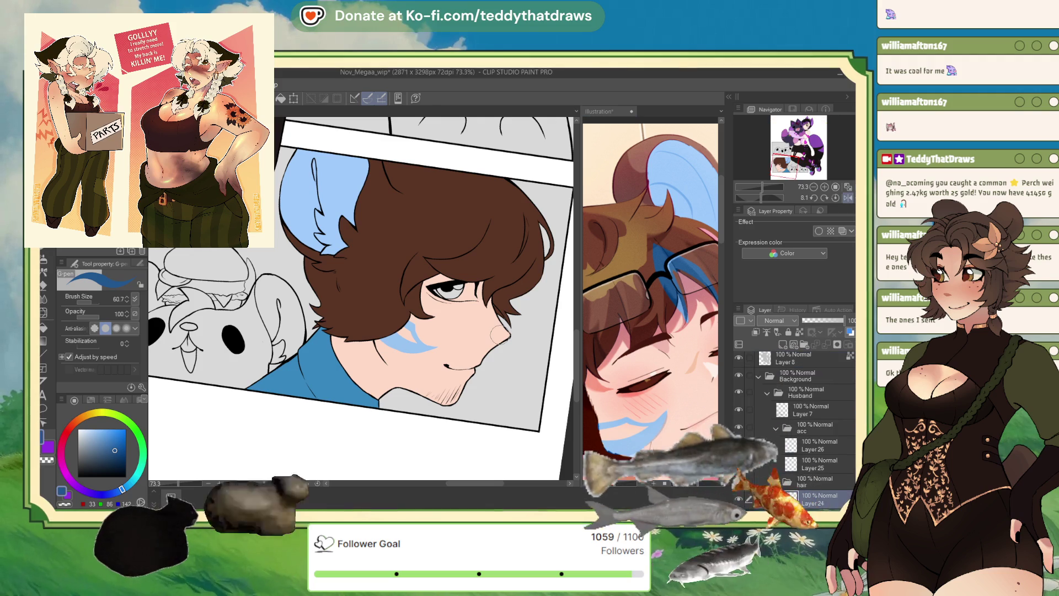
pyautogui.scroll(3, 463, 263)
pyautogui.scroll(1, 463, 263)
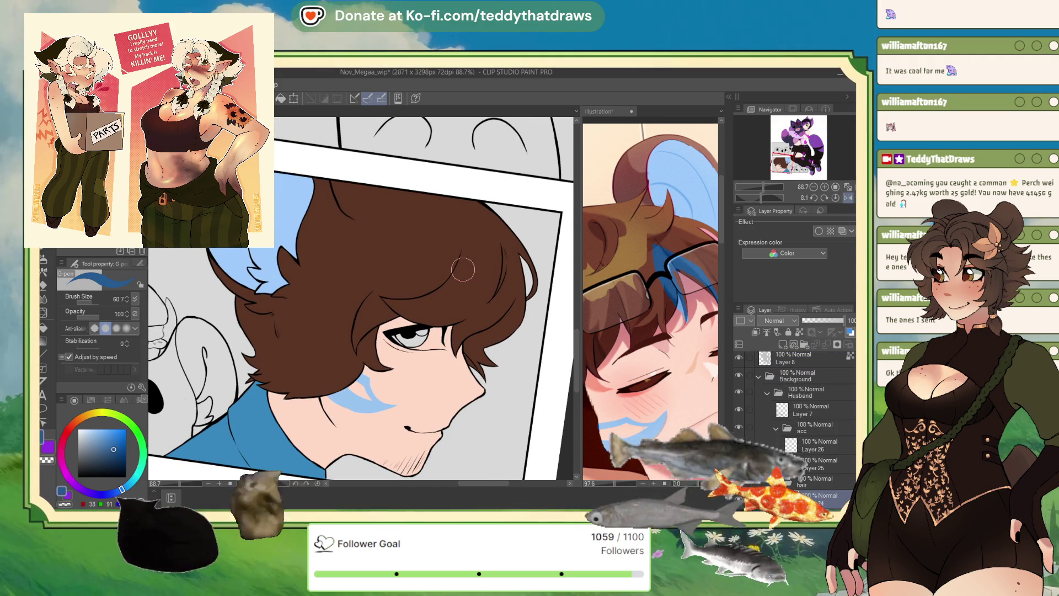
# - With the canvas mirrored, paint a dark blue streak across the man's brown fringe
pyautogui.click(835, 199)
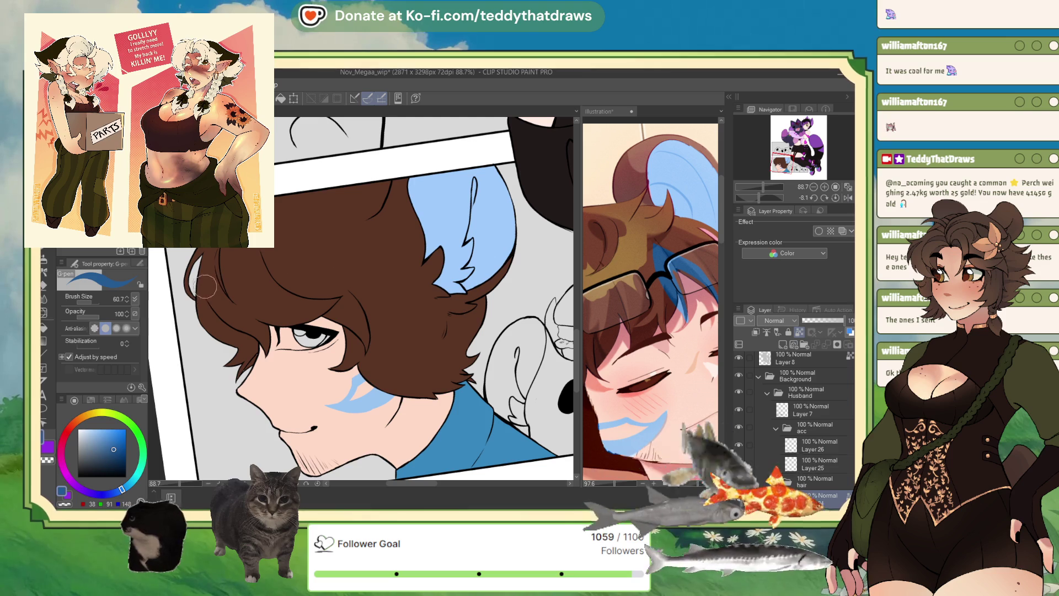
pyautogui.moveTo(212, 306); pyautogui.dragTo(203, 280)
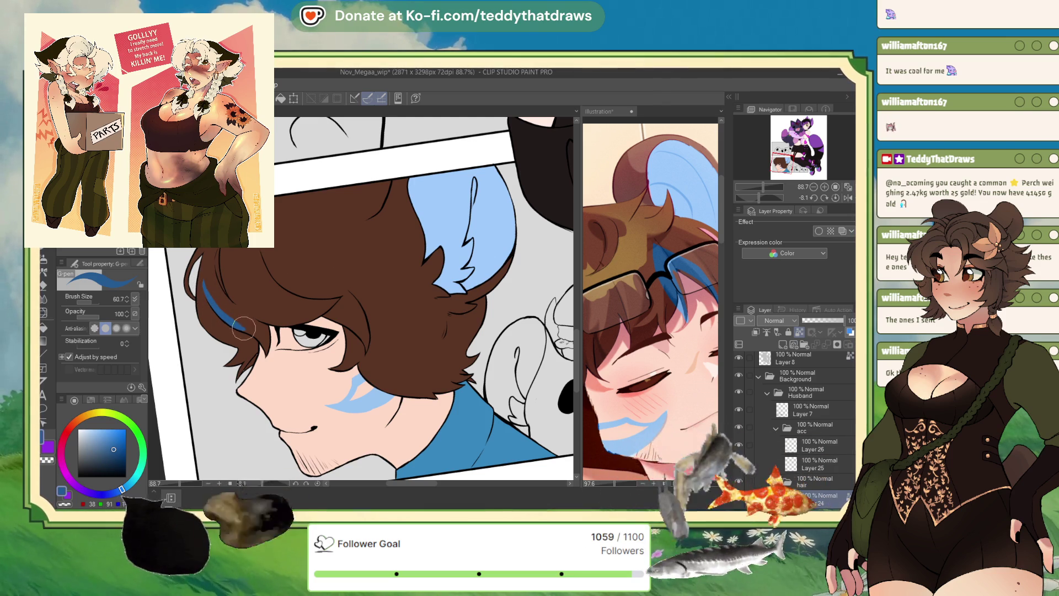
pyautogui.moveTo(227, 322)
pyautogui.mouseDown()
pyautogui.moveTo(262, 346)
pyautogui.moveTo(314, 310)
pyautogui.mouseUp()
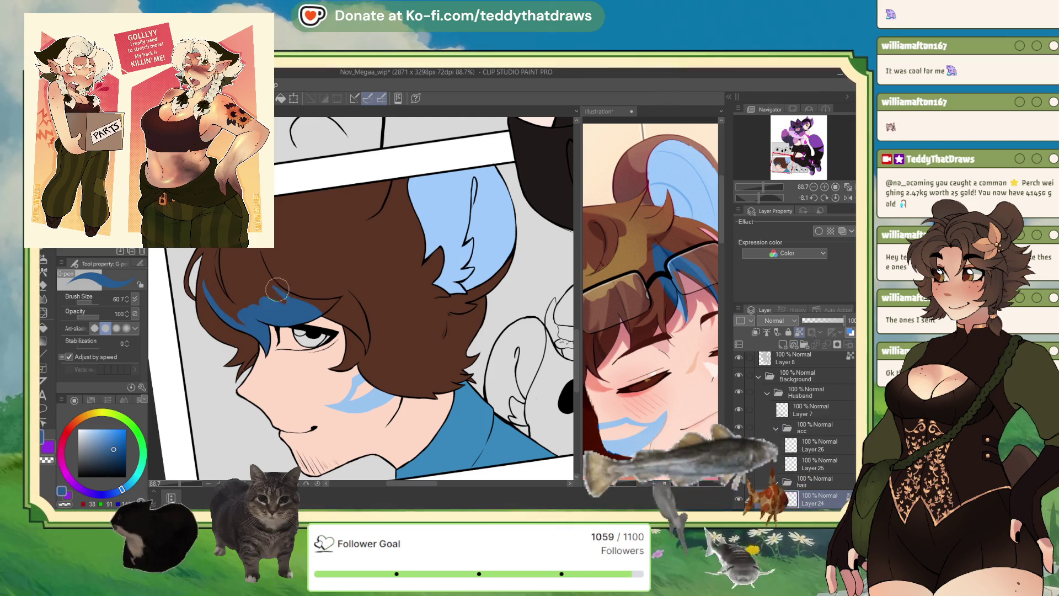
pyautogui.moveTo(263, 288)
pyautogui.mouseDown()
pyautogui.moveTo(234, 284)
pyautogui.moveTo(217, 298)
pyautogui.mouseUp()
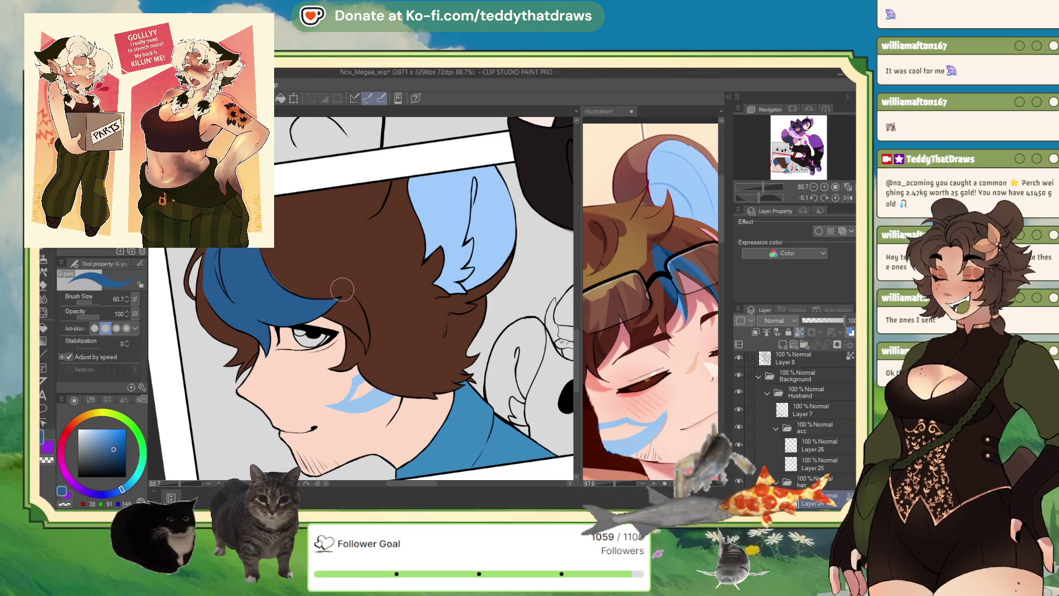
pyautogui.click(846, 198)
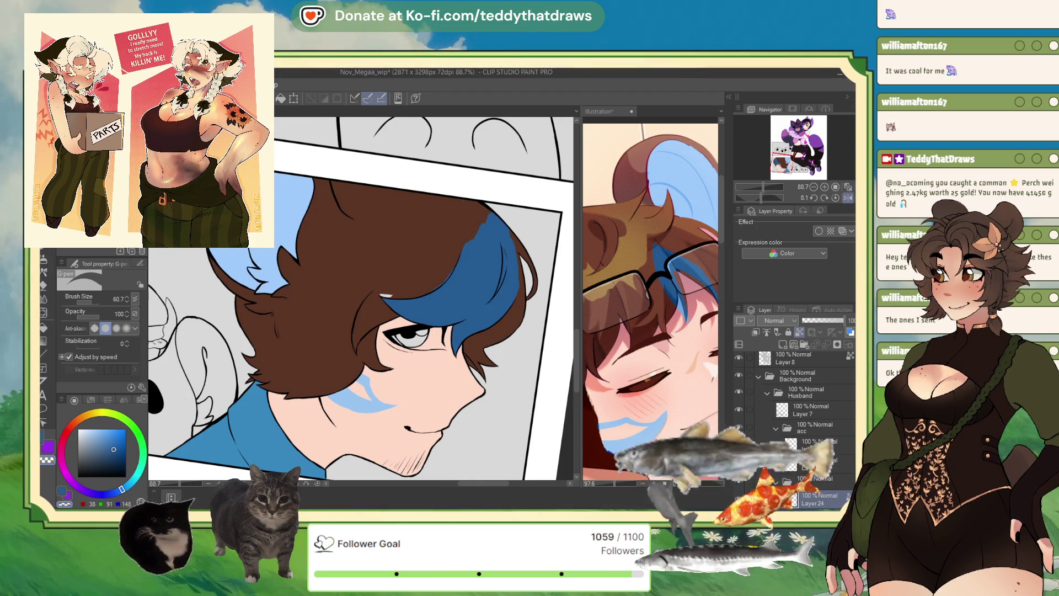
pyautogui.keyDown('alt'); pyautogui.click(387, 276); pyautogui.keyUp('alt')
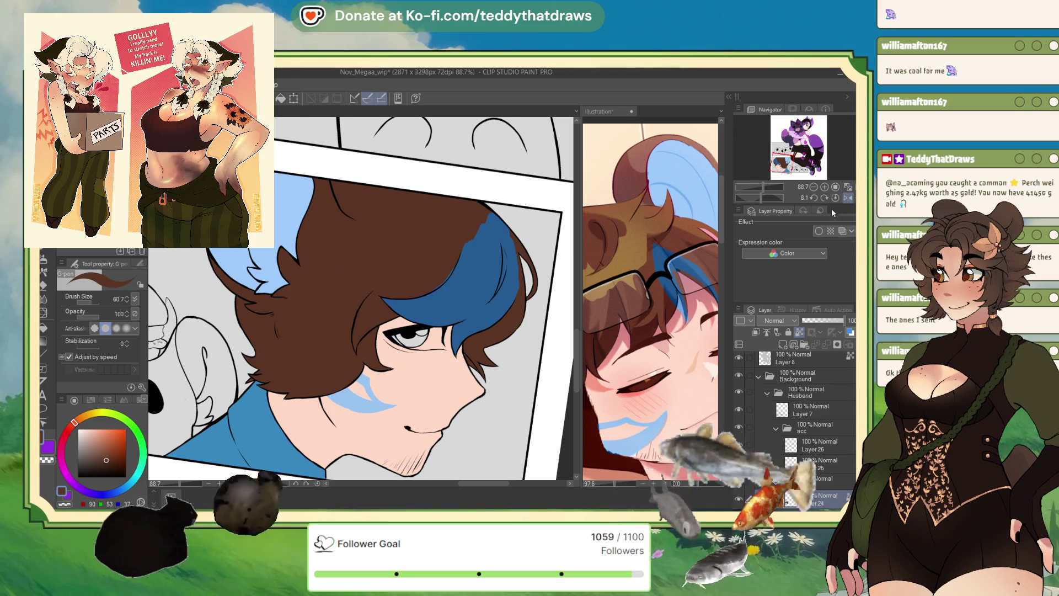
pyautogui.press('h')
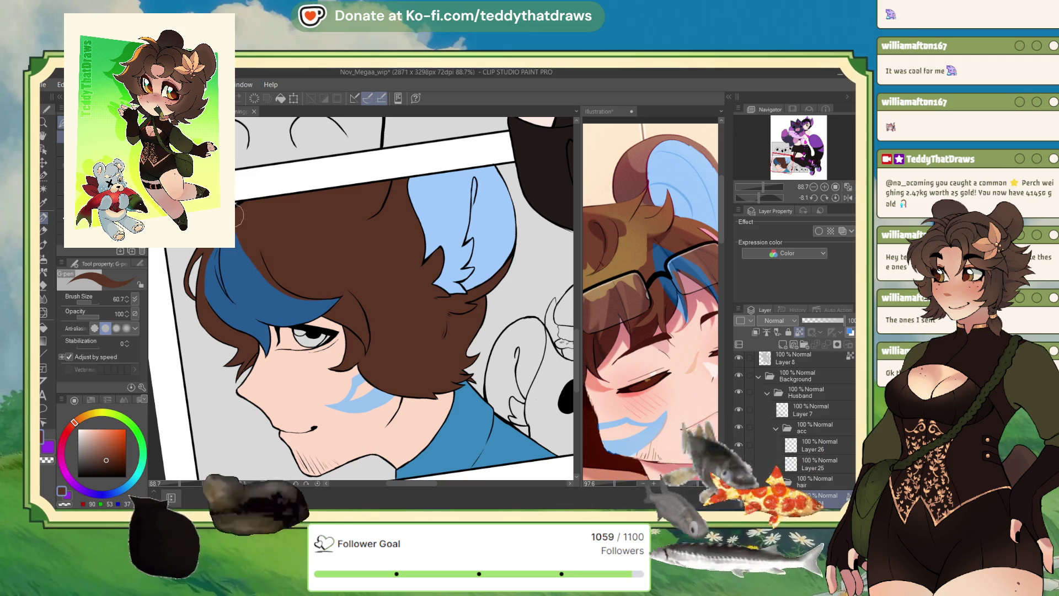
pyautogui.keyDown('alt'); pyautogui.click(254, 282); pyautogui.keyUp('alt')
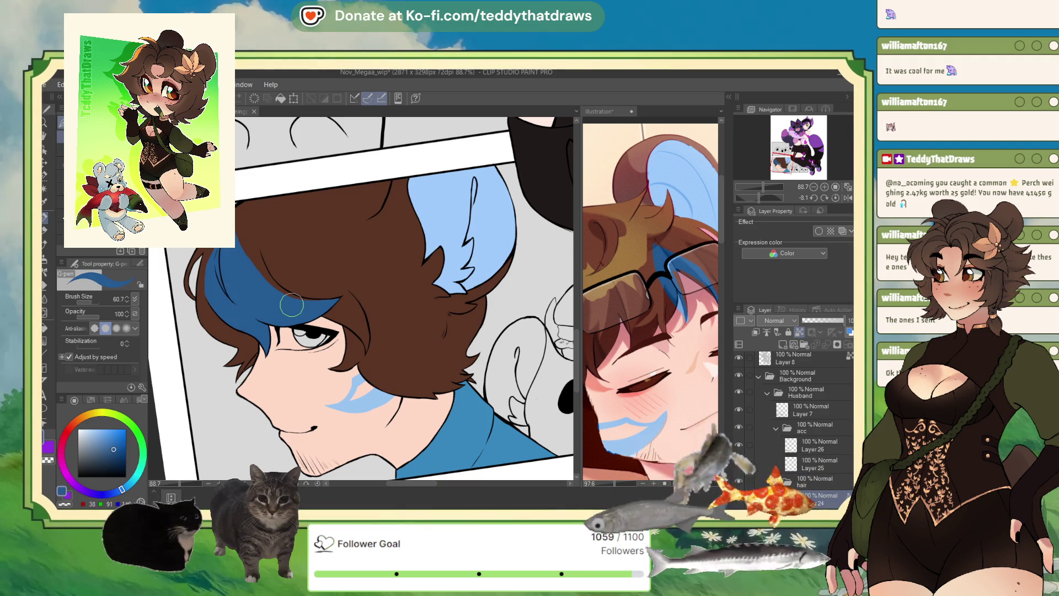
pyautogui.scroll(-5, 282, 306)
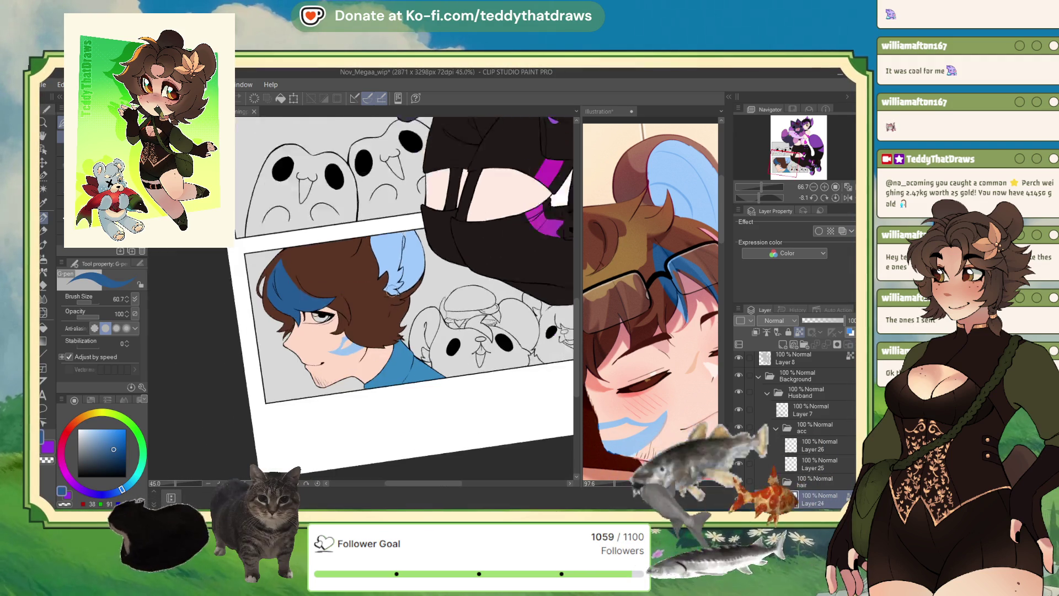
pyautogui.scroll(3, 344, 297)
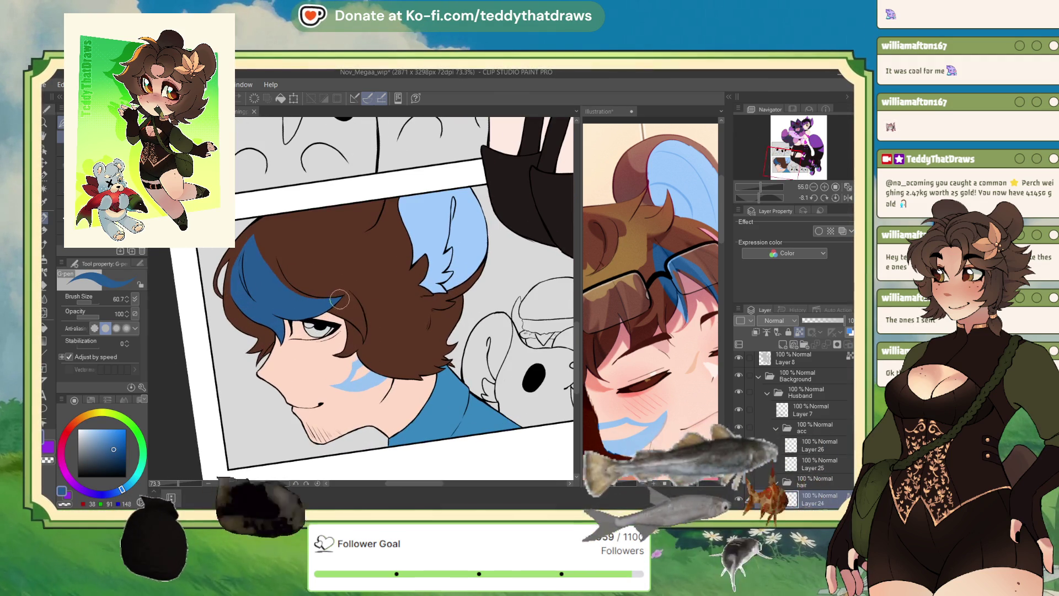
pyautogui.click(588, 326)
pyautogui.scroll(-6, 588, 327)
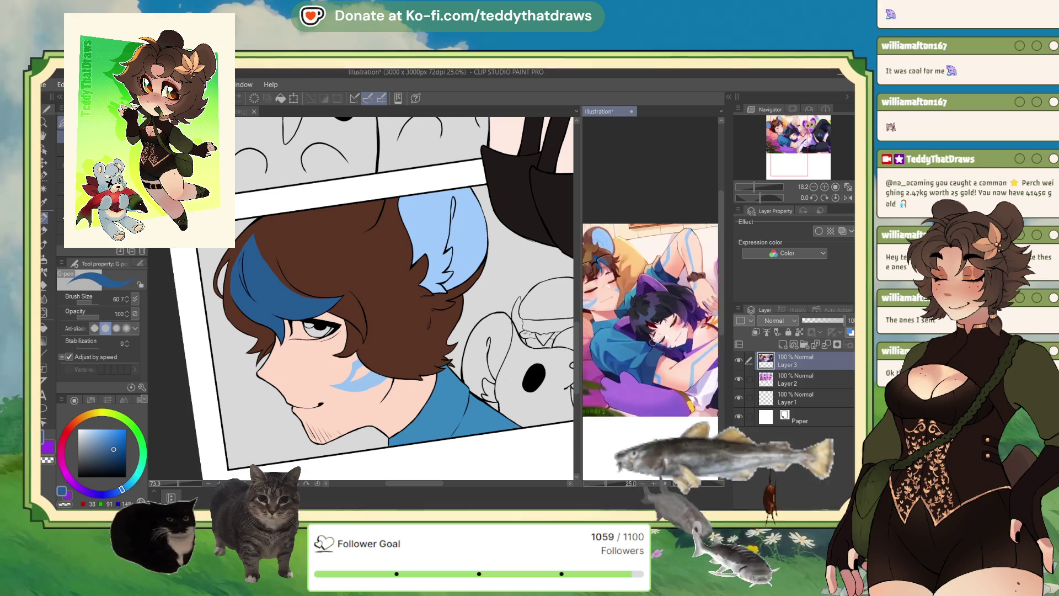
pyautogui.scroll(-2, 651, 320)
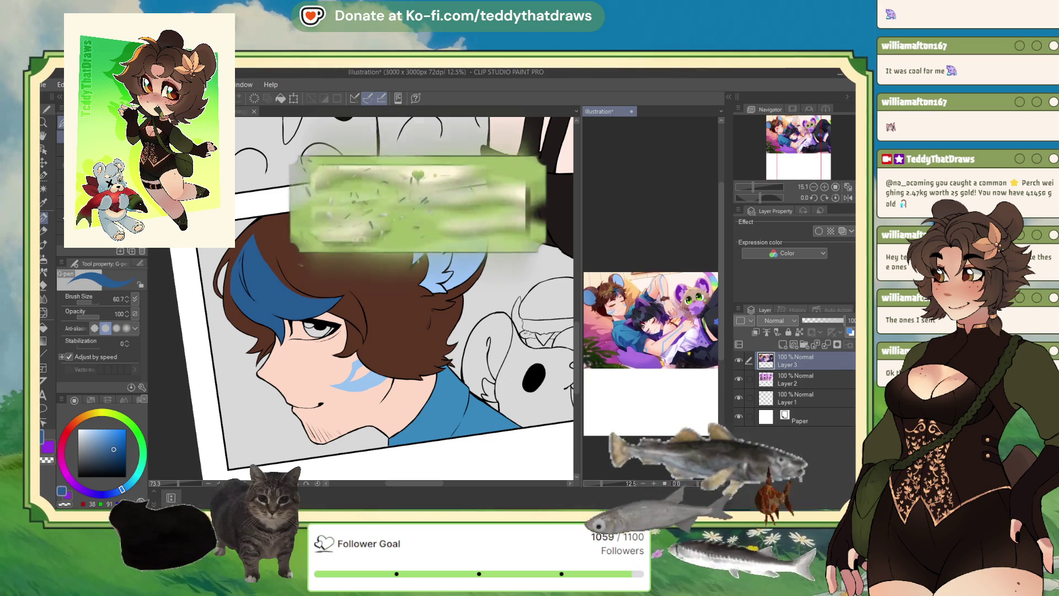
pyautogui.scroll(1, 650, 322)
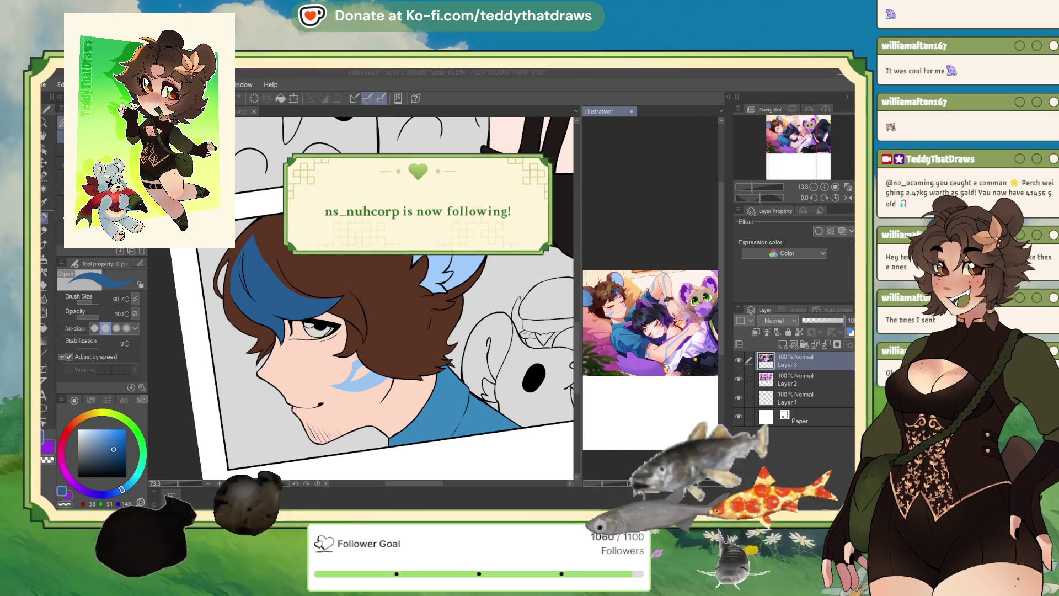
pyautogui.hotkey('ctrl', 'Tab')
pyautogui.hotkey('ctrl', '0')
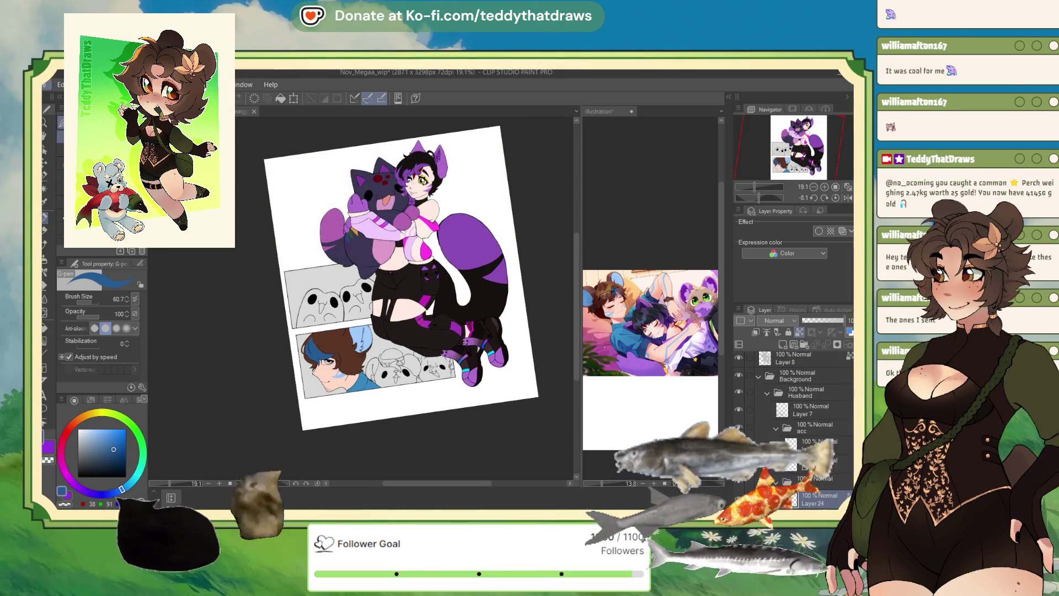
# - Save Nov_Megaa_wip with Ctrl+S
pyautogui.hotkey('ctrl', 's')
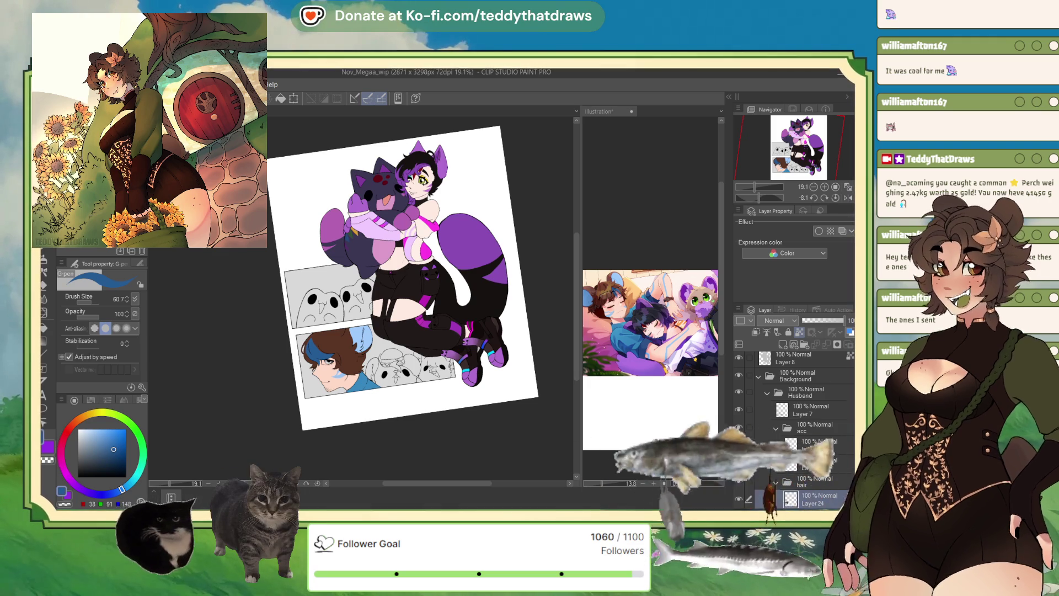
# - In the Illustration reference, replace the couple picture with the pasted chibi drawing
pyautogui.click(452, 435)
pyautogui.scroll(5, 392, 437)
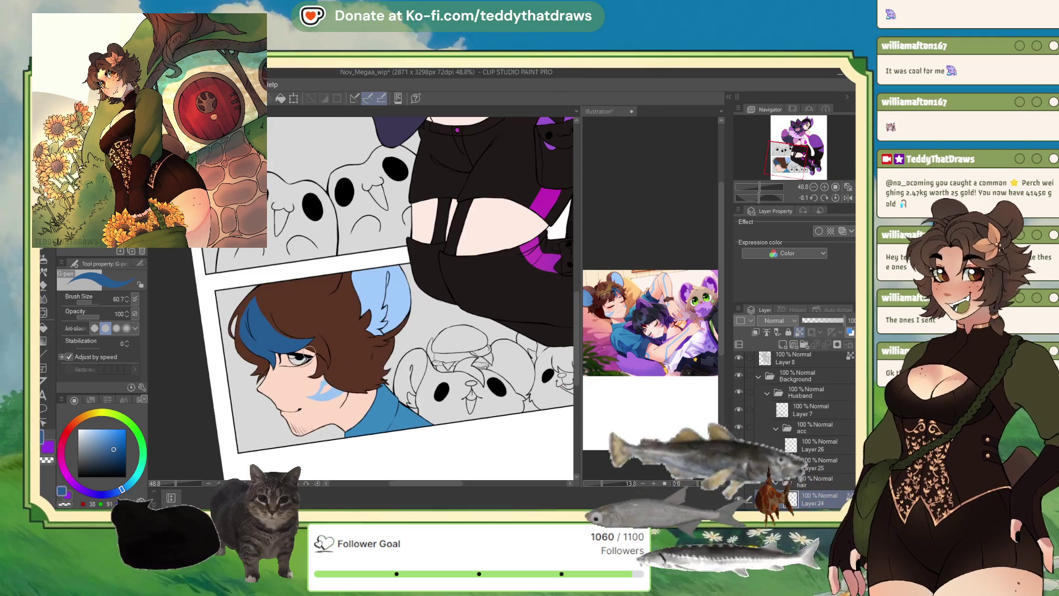
pyautogui.click(639, 251)
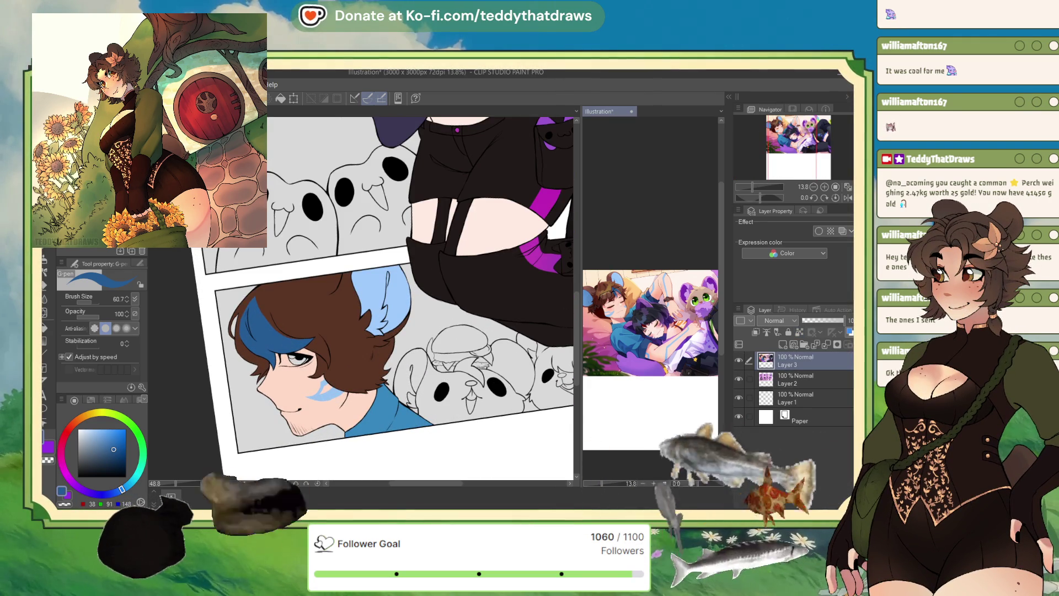
pyautogui.hotkey('ctrl', 'z')
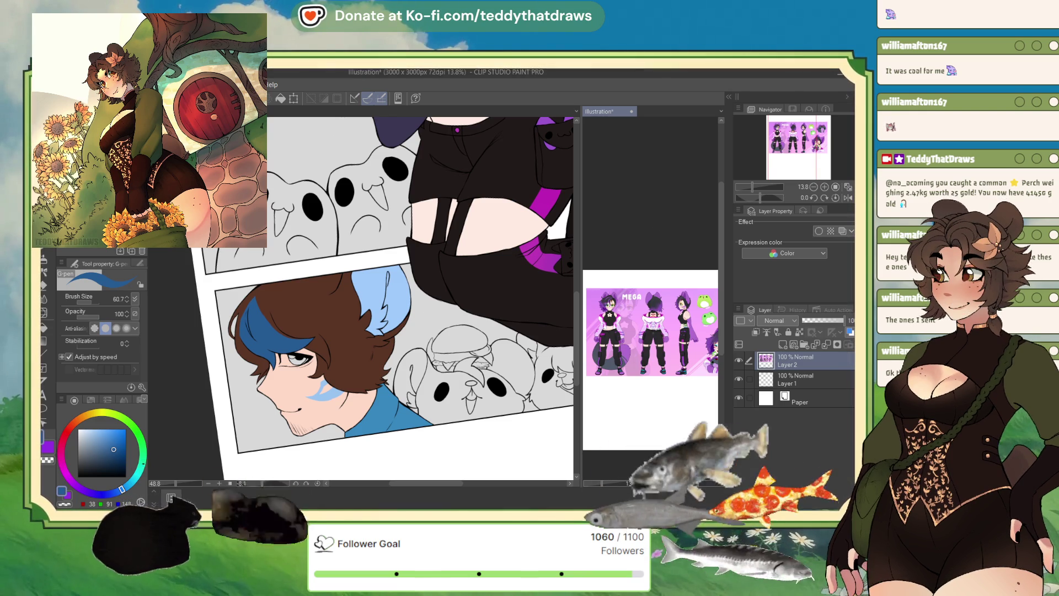
pyautogui.hotkey('ctrl', 'v')
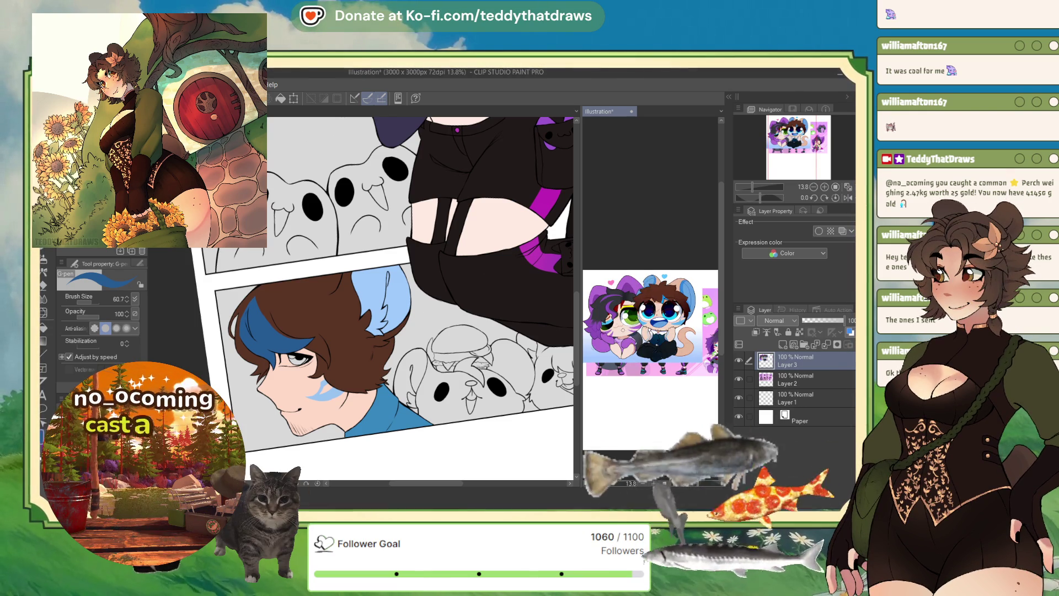
pyautogui.scroll(5, 674, 321)
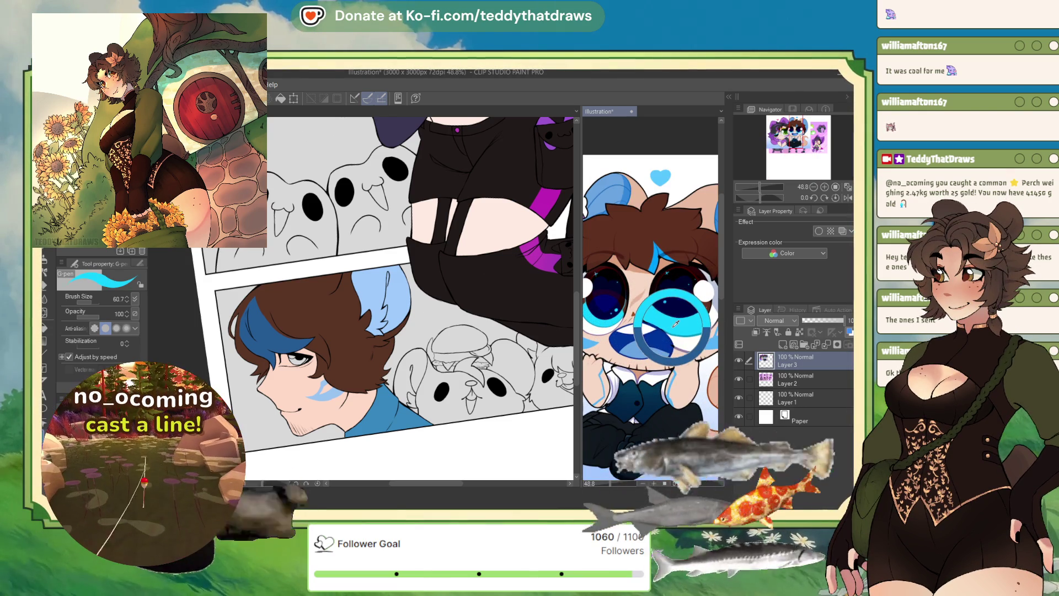
pyautogui.scroll(-1, 674, 323)
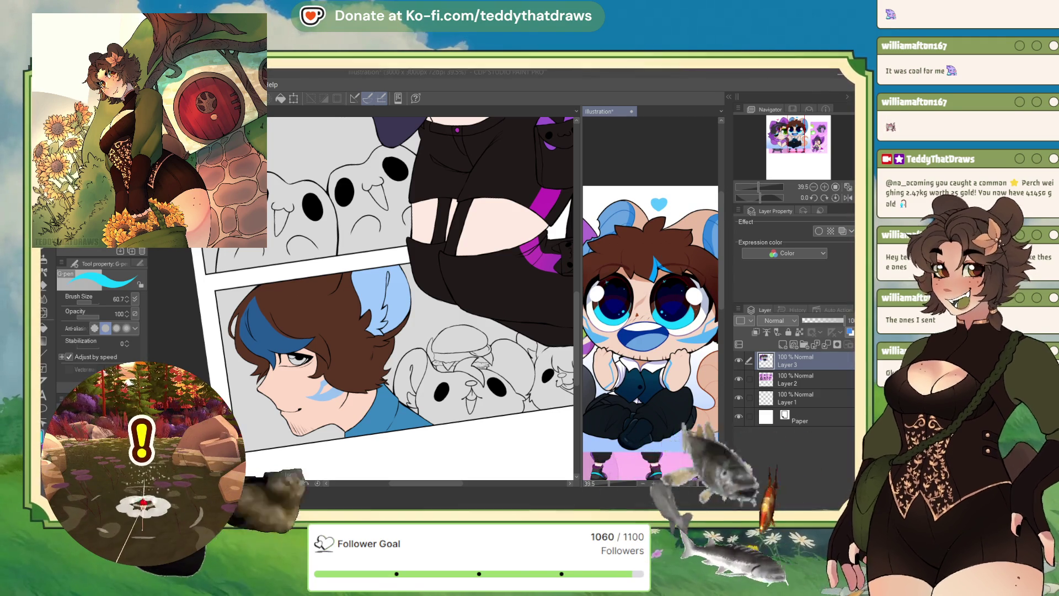
pyautogui.scroll(4, 307, 333)
pyautogui.scroll(3, 308, 333)
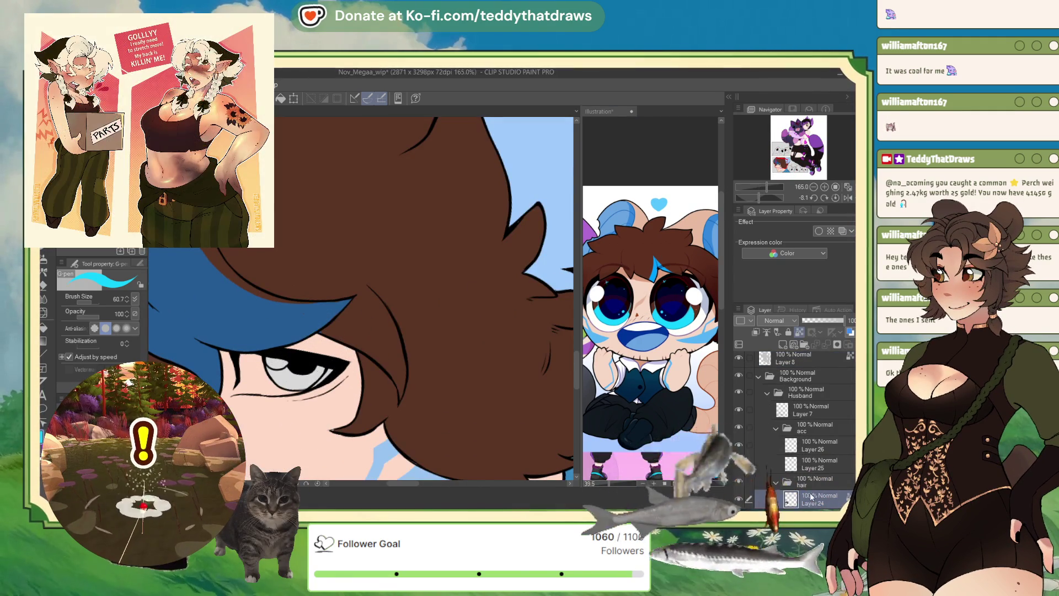
# - Add a new layer in the eyes folder and pan the reference to the purple-haired character
pyautogui.scroll(-5, 825, 410)
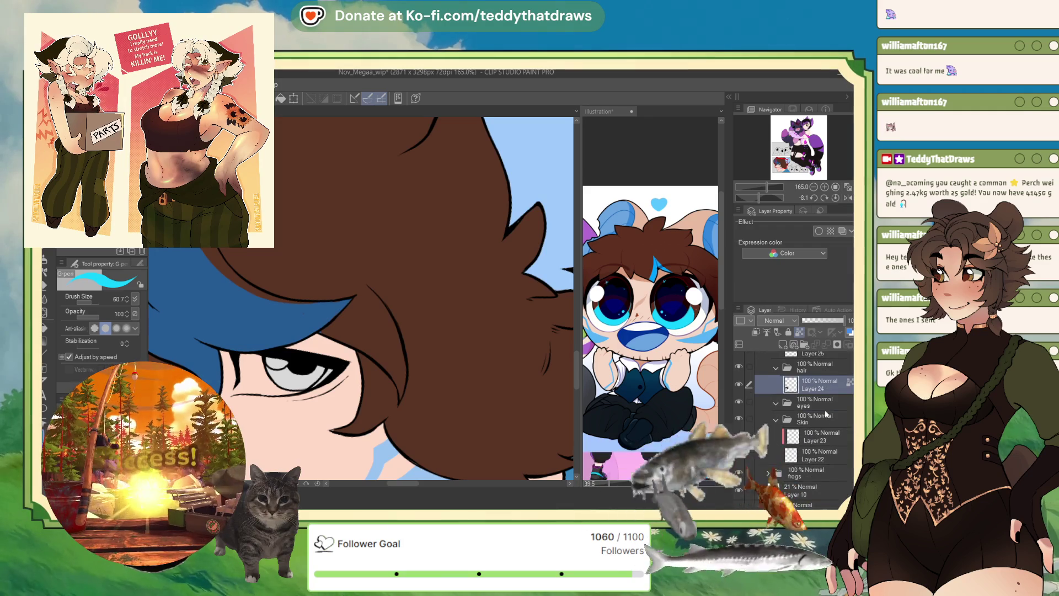
pyautogui.click(783, 344)
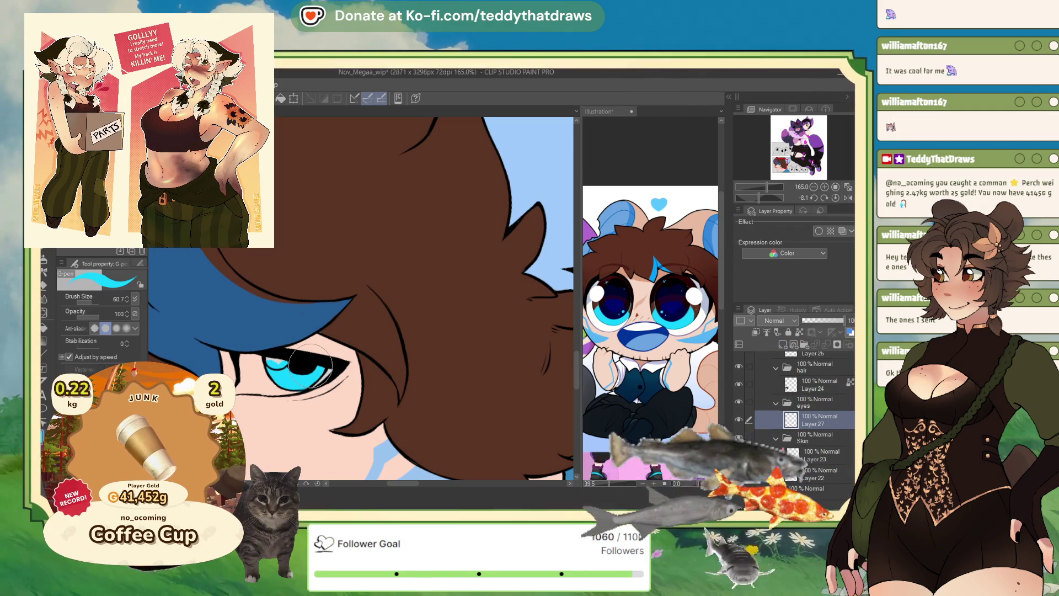
pyautogui.click(660, 311)
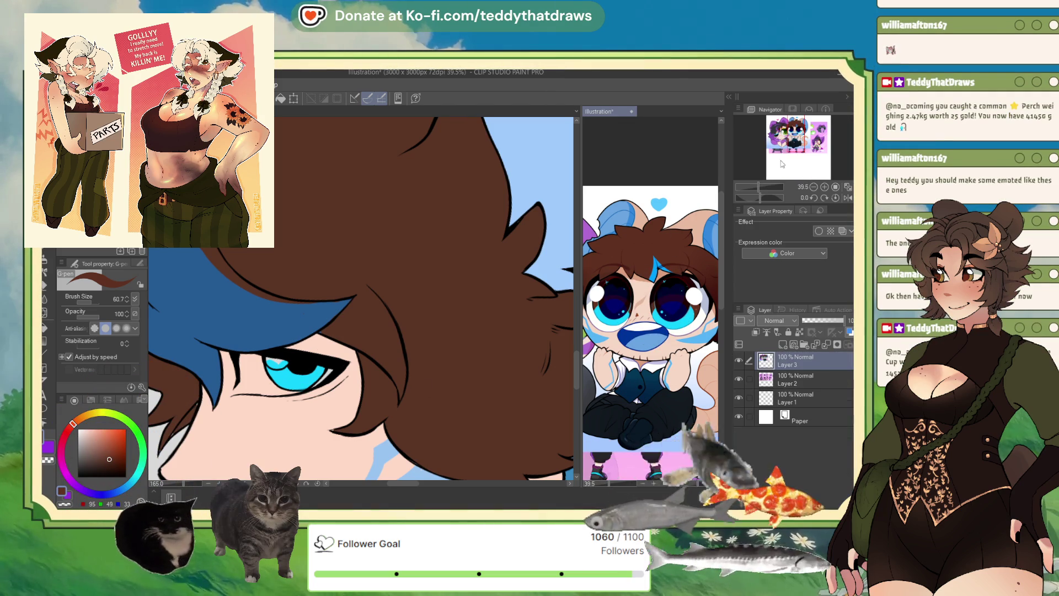
pyautogui.moveTo(634, 331)
pyautogui.mouseDown()
pyautogui.moveTo(684, 325)
pyautogui.moveTo(766, 155)
pyautogui.mouseUp()
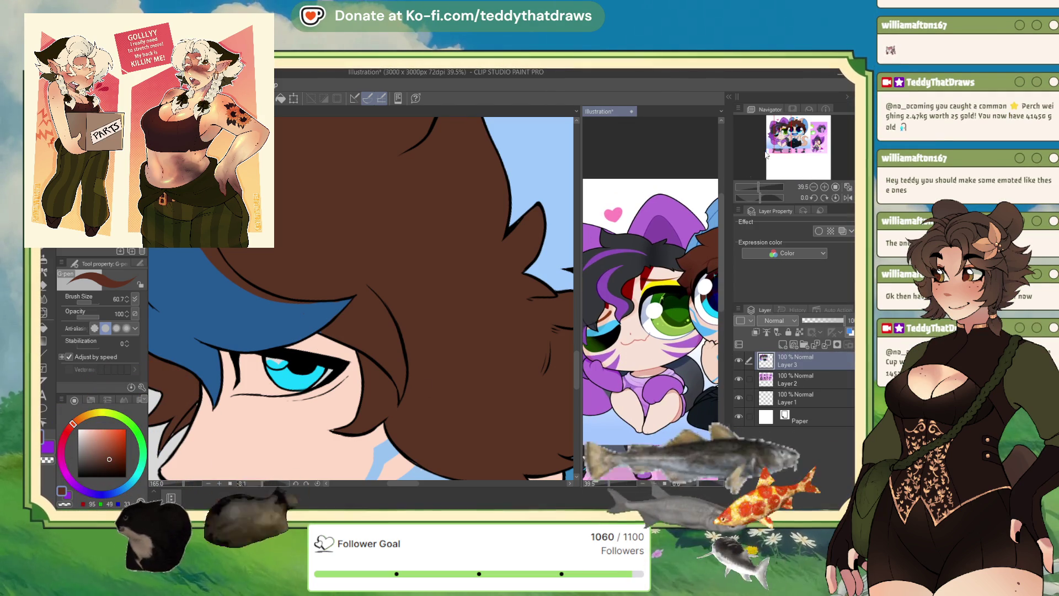
pyautogui.click(297, 383)
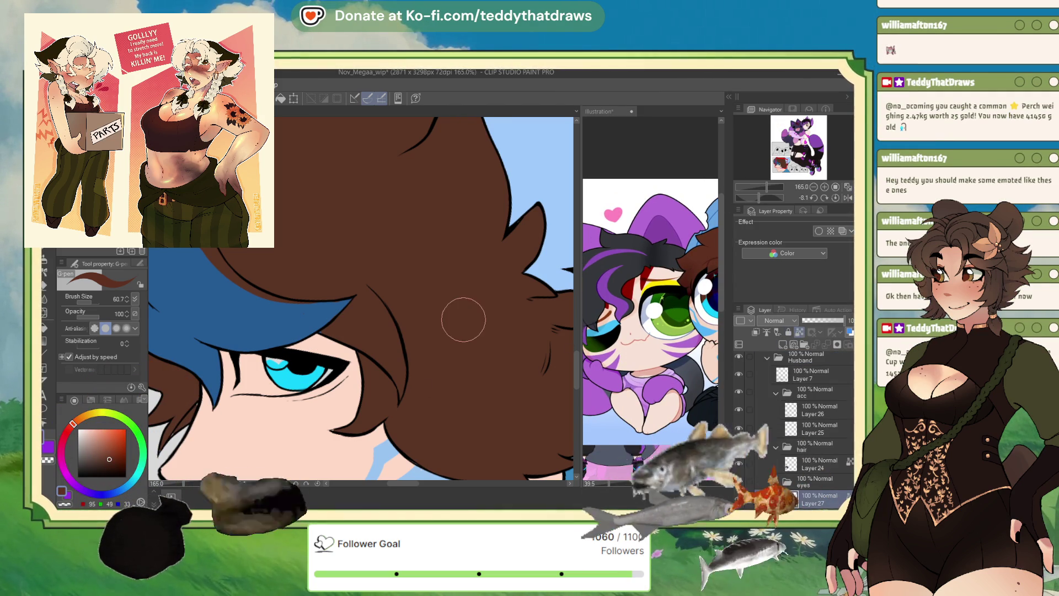
# - Undo the dark airbrush shading on the eye, then try and undo a size-50 stroke
pyautogui.click(44, 259)
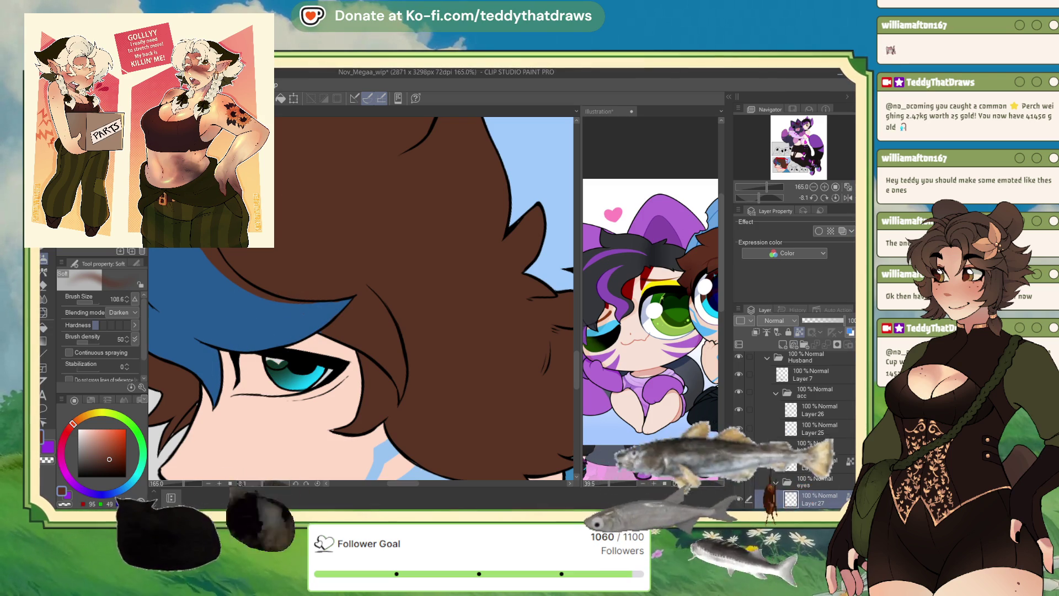
pyautogui.hotkey('ctrl', 'z')
pyautogui.click(91, 300)
pyautogui.moveTo(277, 357)
pyautogui.mouseDown()
pyautogui.moveTo(269, 361)
pyautogui.moveTo(301, 348)
pyautogui.mouseUp()
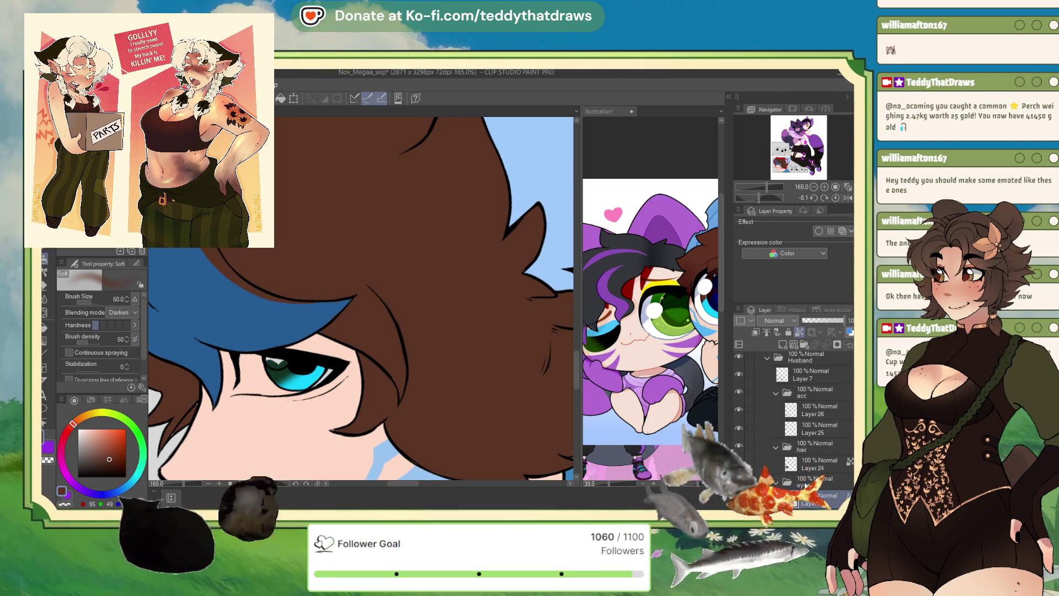
pyautogui.hotkey('ctrl', 'z')
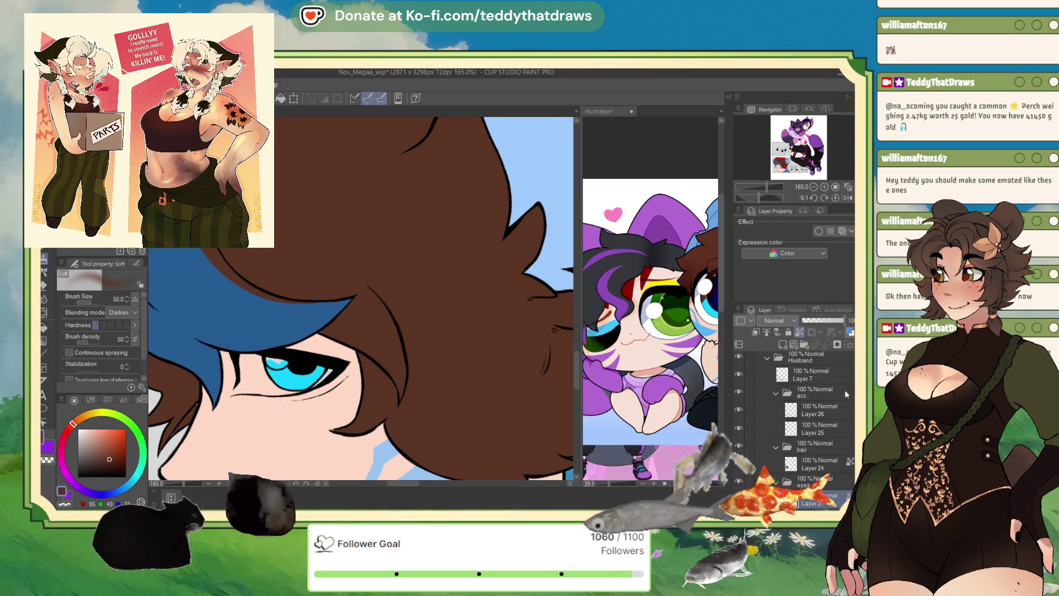
pyautogui.scroll(-3, 806, 430)
pyautogui.scroll(-5, 806, 430)
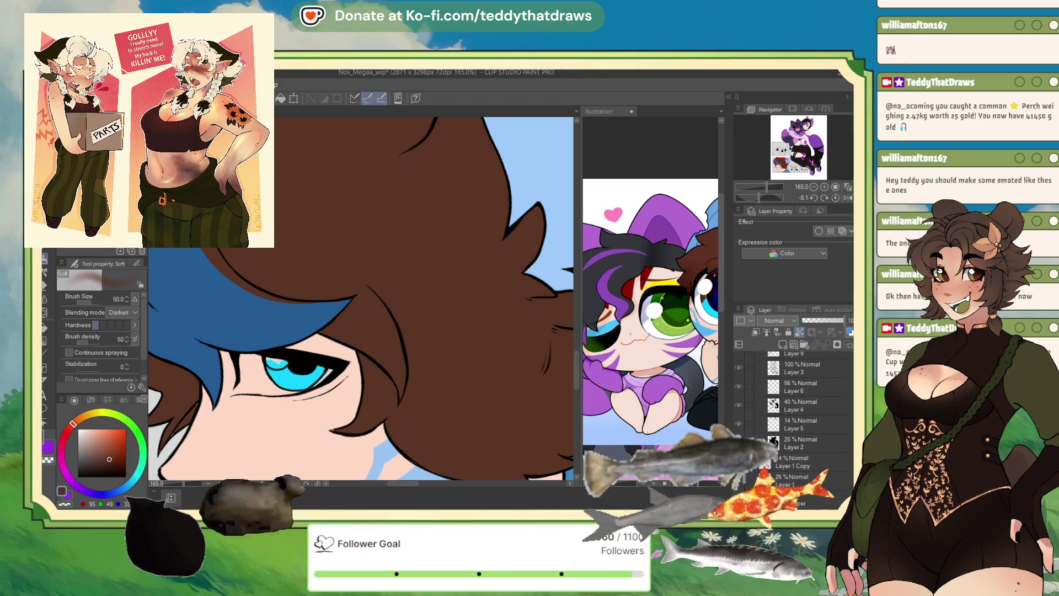
pyautogui.scroll(-3, 805, 420)
pyautogui.click(812, 362)
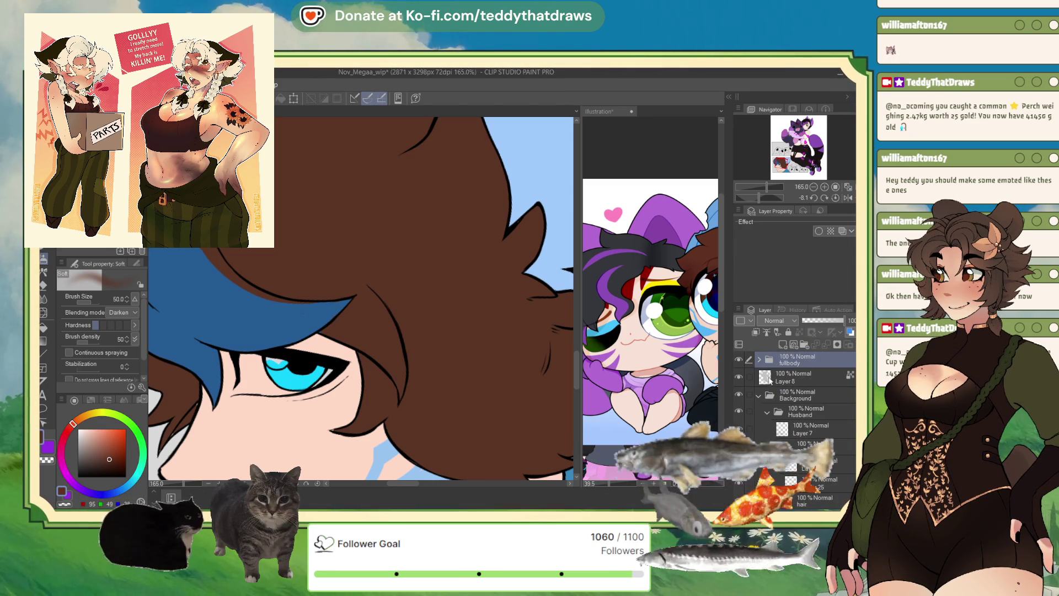
# - Delete Layer 8, toggle the Husband and Background folders to check them, then select Layer 27
pyautogui.hotkey('ctrl', 'z')
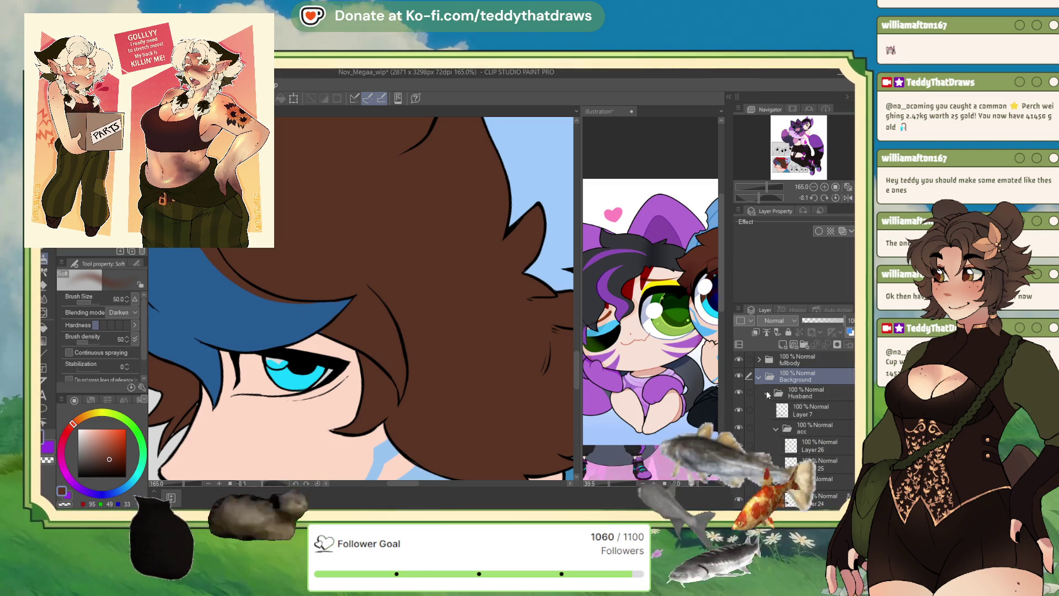
pyautogui.click(738, 392)
pyautogui.click(739, 392)
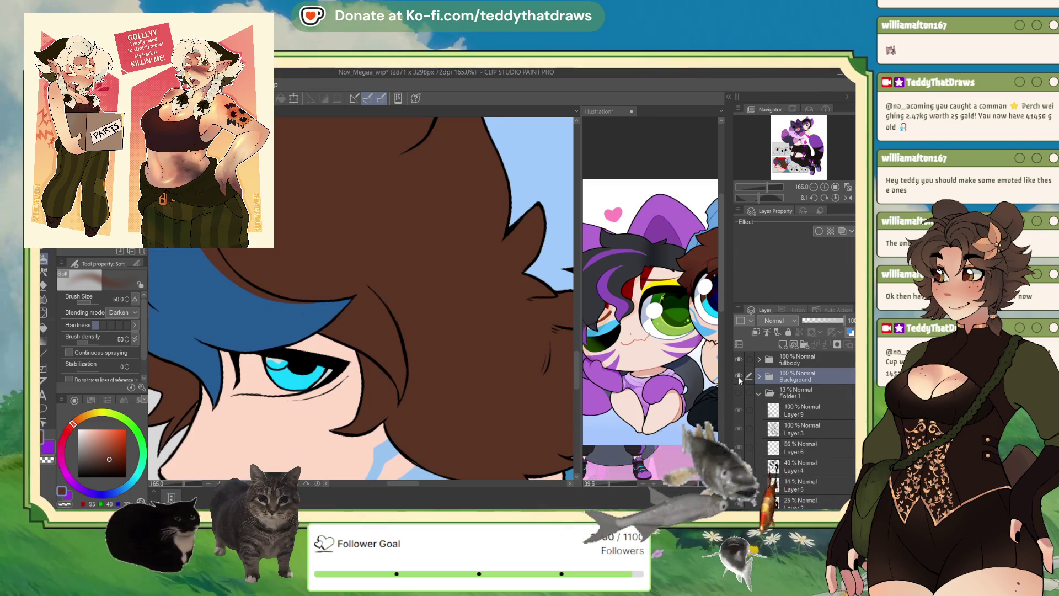
pyautogui.click(739, 376)
pyautogui.click(739, 376)
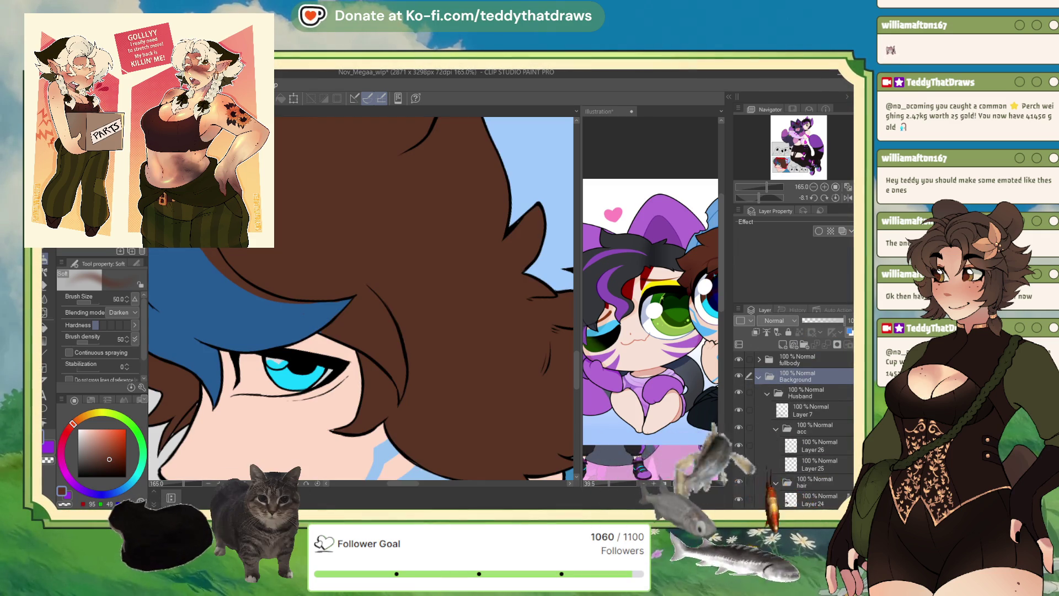
pyautogui.scroll(-5, 794, 425)
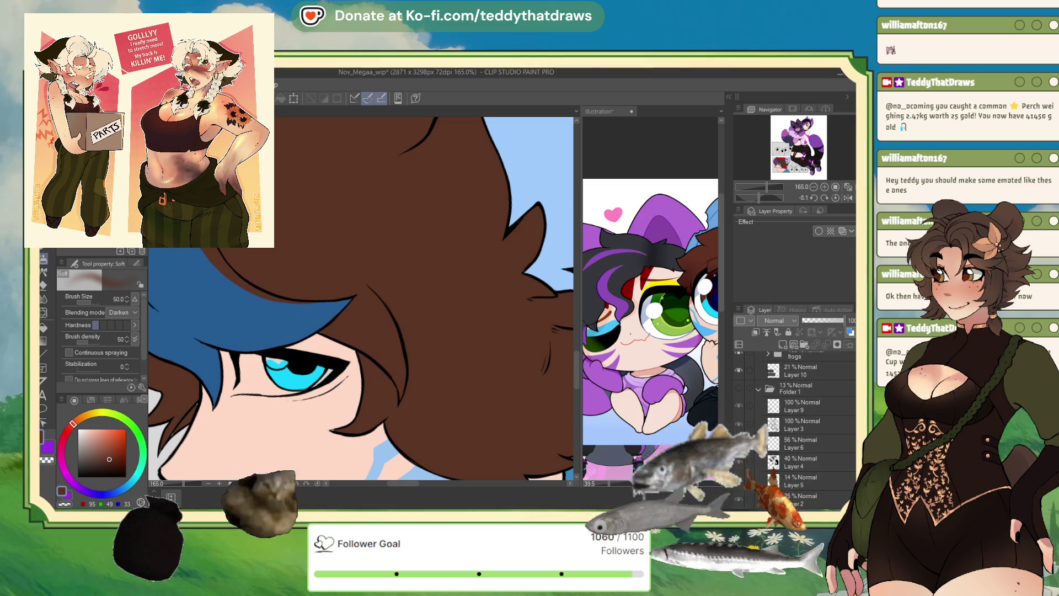
pyautogui.scroll(5, 814, 404)
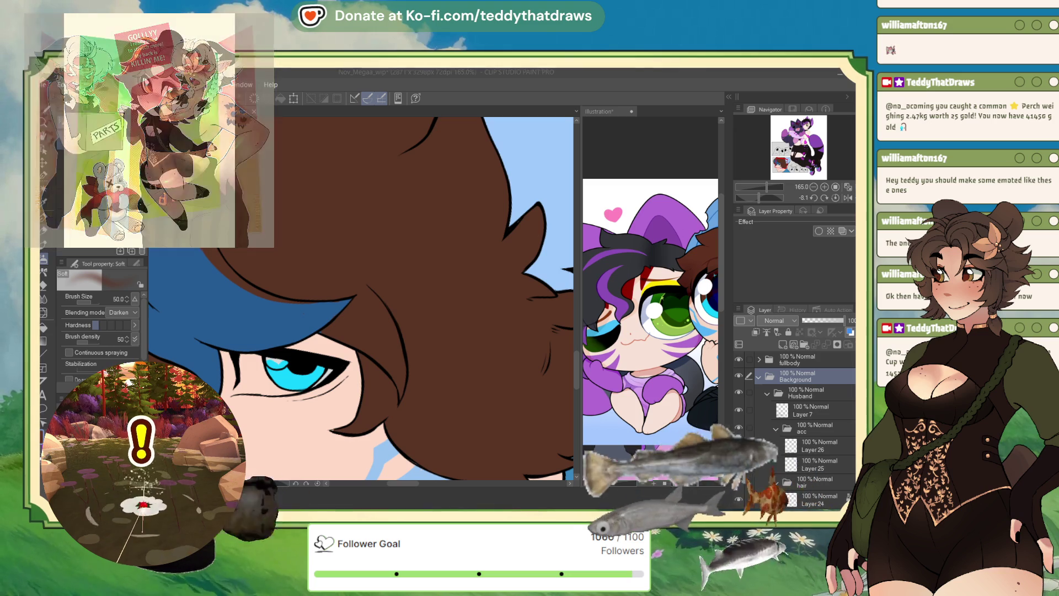
pyautogui.scroll(-10, 349, 378)
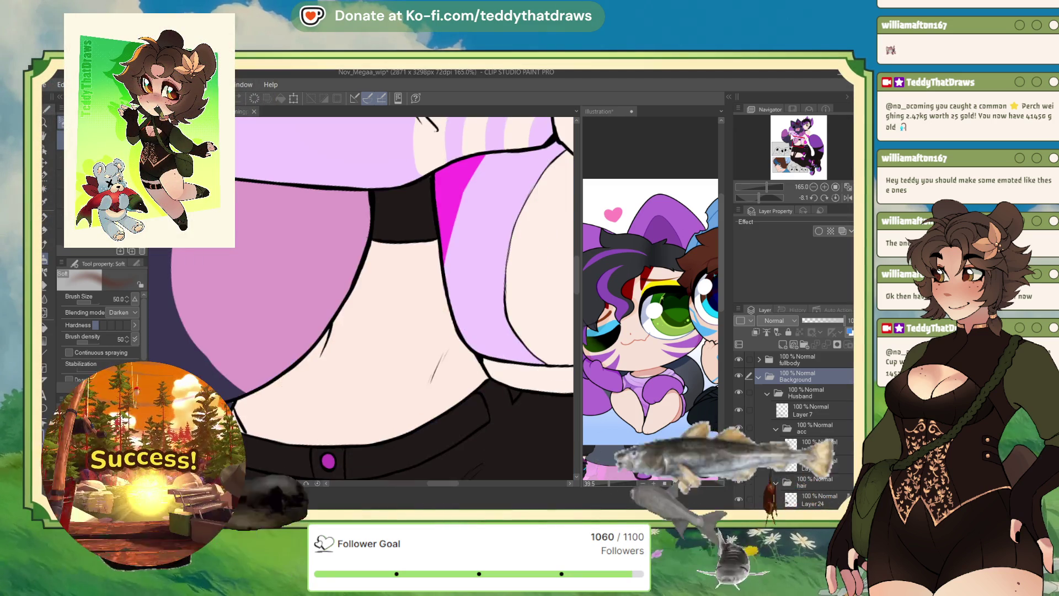
pyautogui.scroll(8, 349, 378)
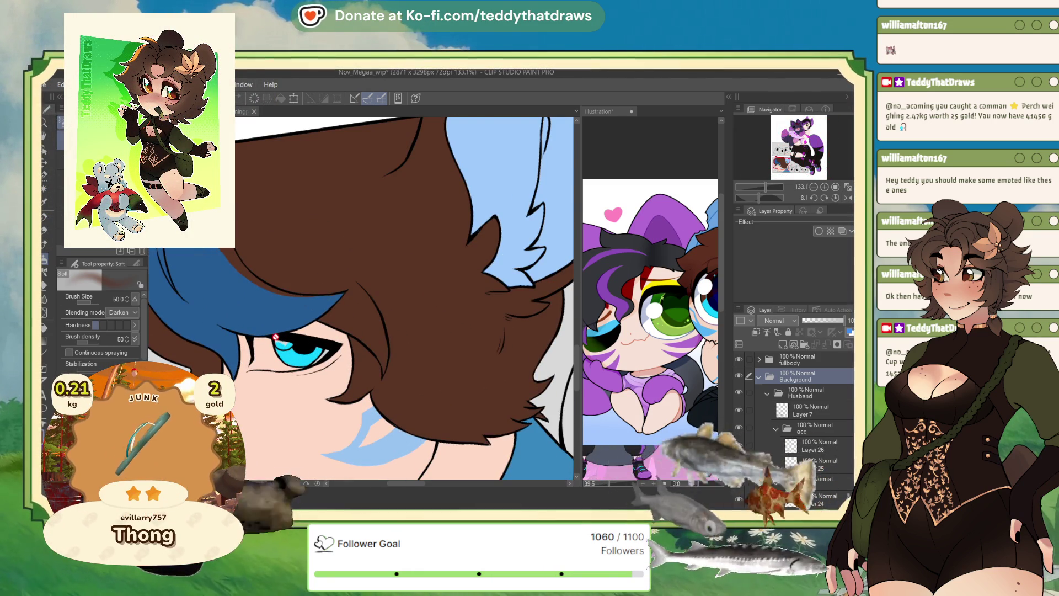
pyautogui.scroll(-6, 844, 449)
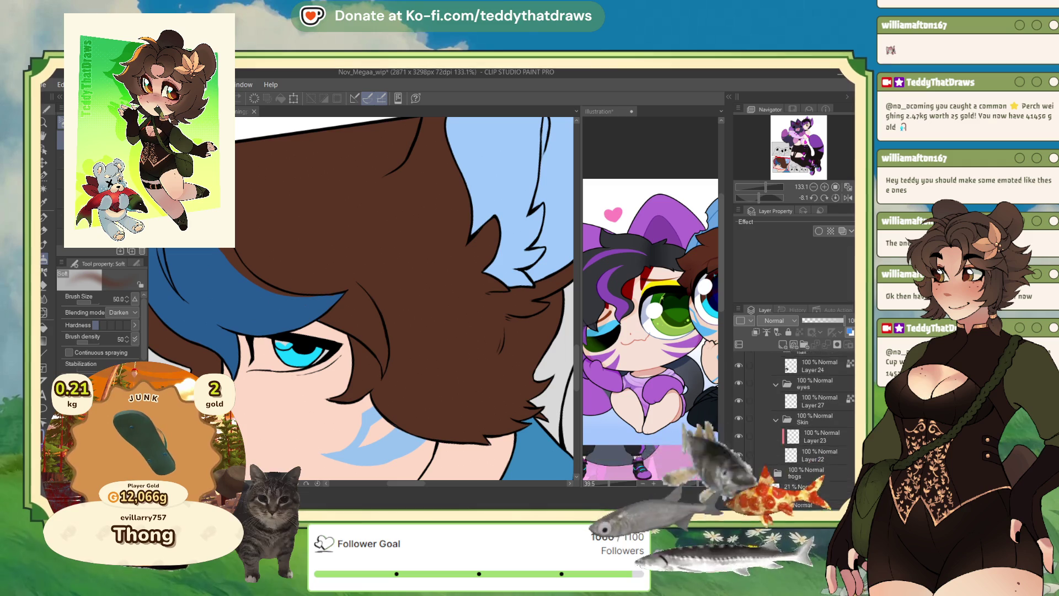
pyautogui.scroll(5, 822, 435)
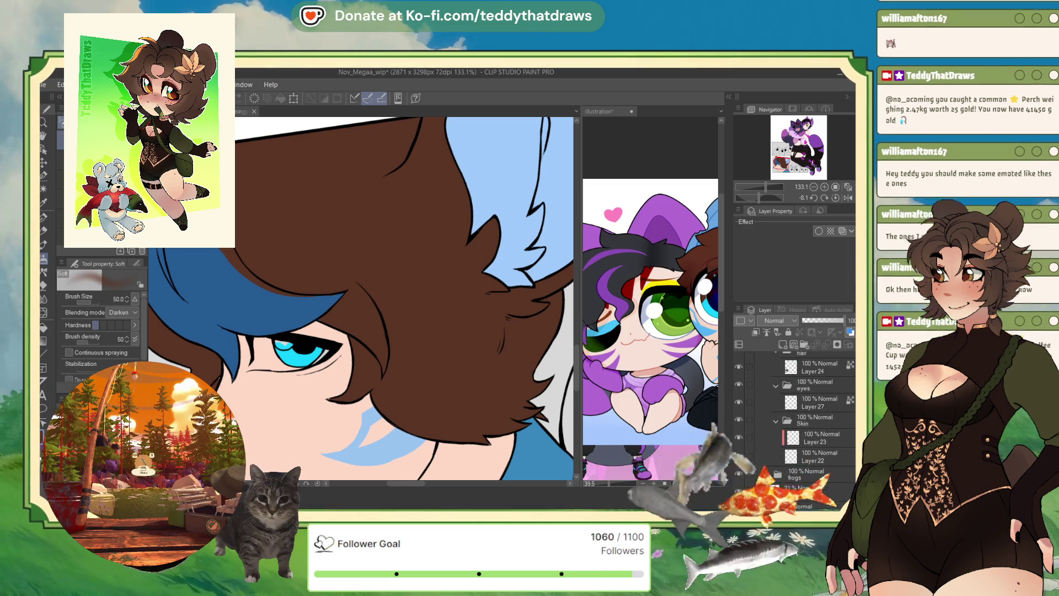
pyautogui.click(822, 435)
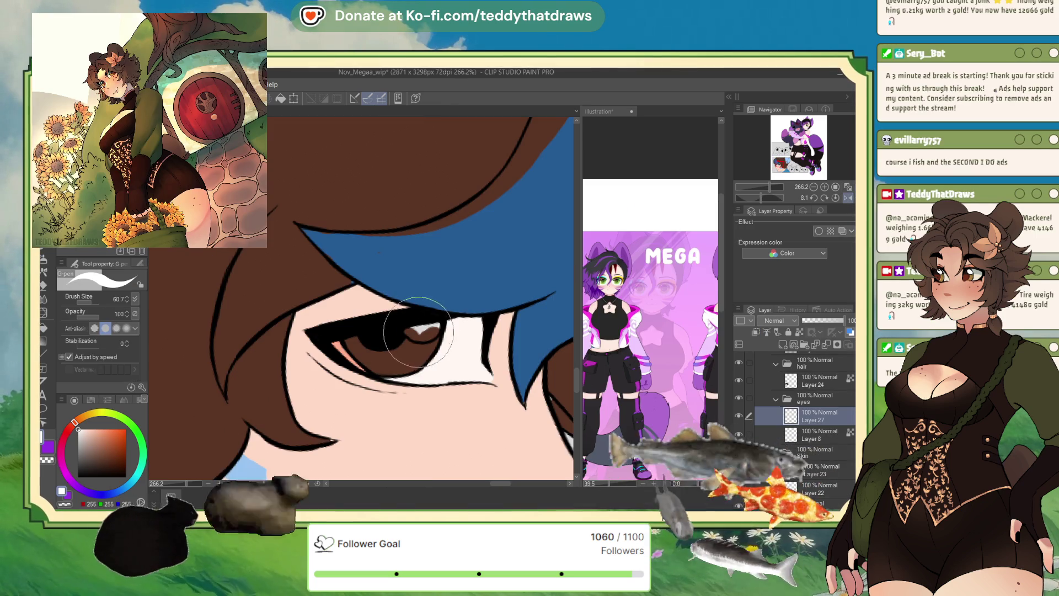
# - Enlarge the man's eye catchlight by painting white over it on Layer 27
pyautogui.moveTo(418, 330); pyautogui.dragTo(437, 327)
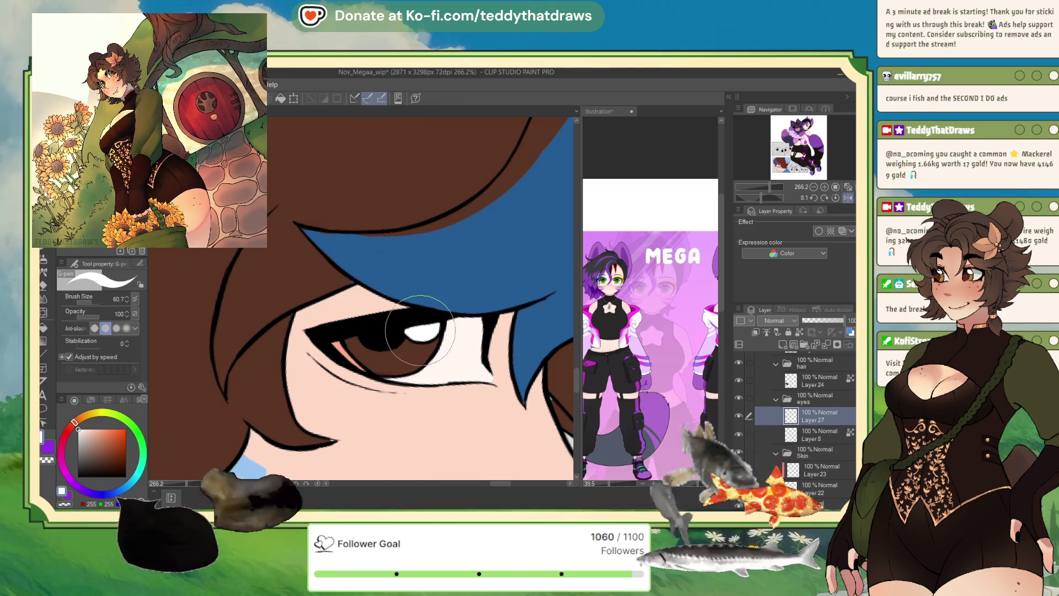
pyautogui.scroll(-8, 443, 316)
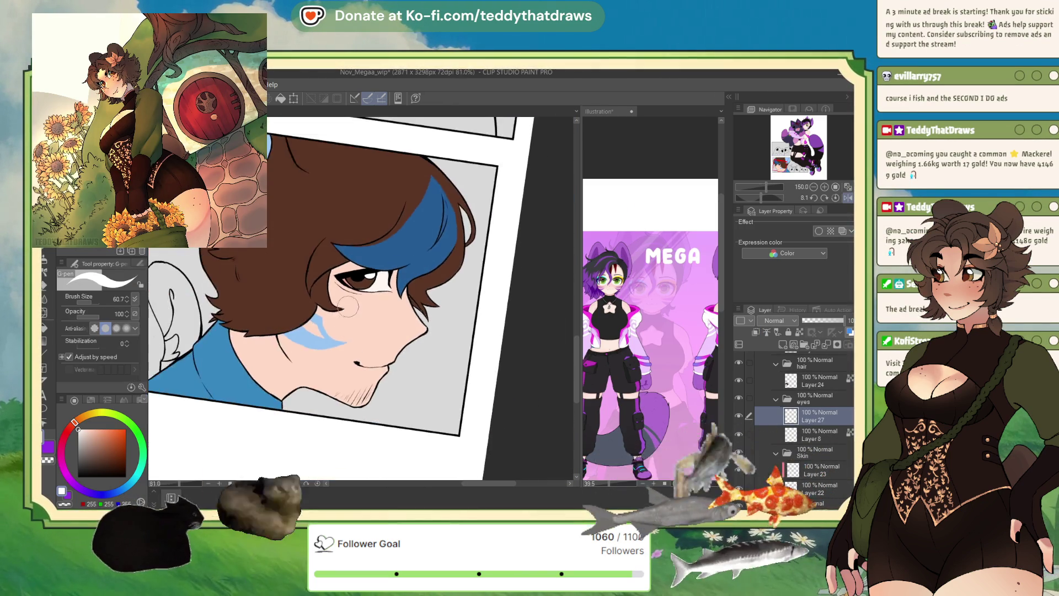
pyautogui.scroll(3, 399, 288)
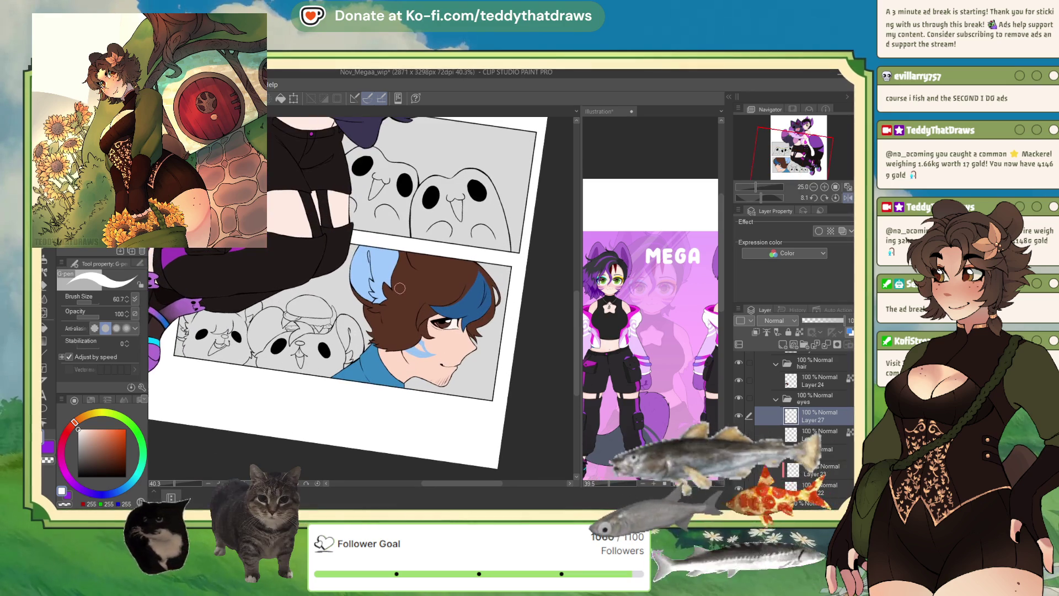
# - Reset the page rotation to upright and bring up the Illustration canvas
pyautogui.click(837, 200)
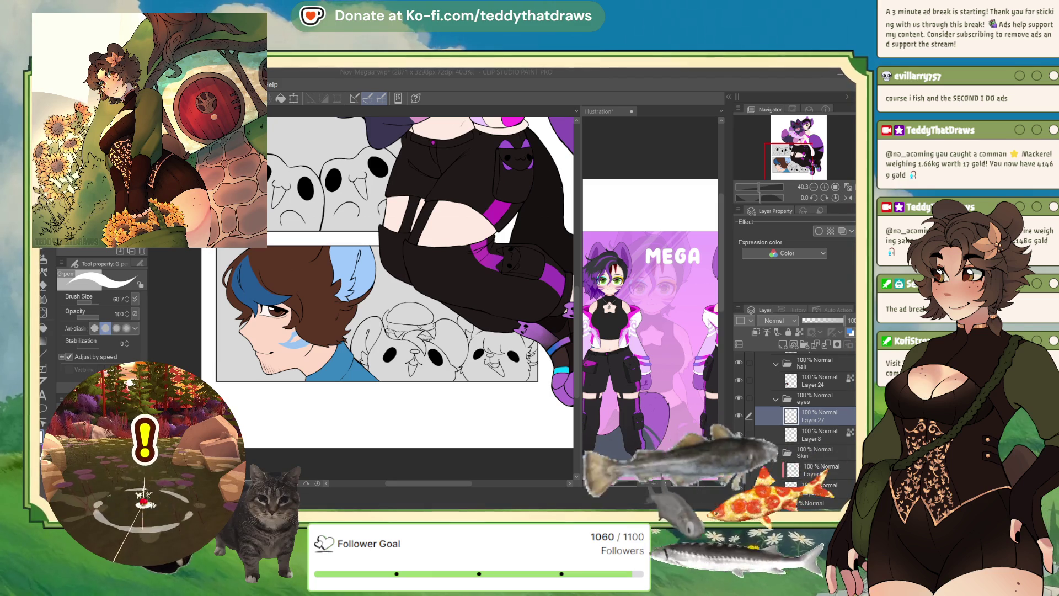
pyautogui.hotkey('ctrl', 'Tab')
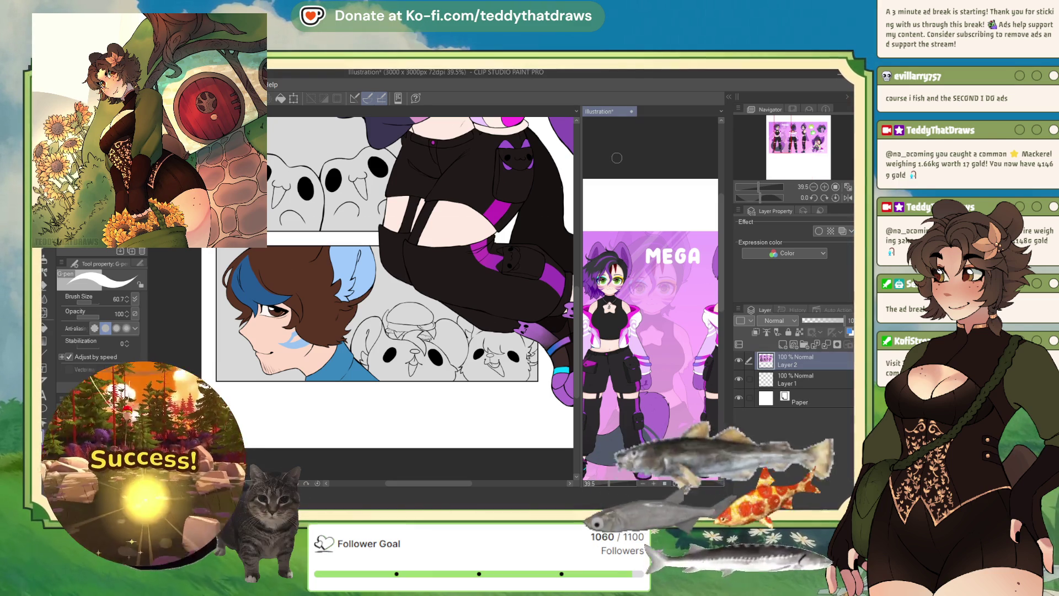
# - Paste the copied rat image as a reference layer and select the rat plushie area in the panel
pyautogui.hotkey('ctrl', 'v')
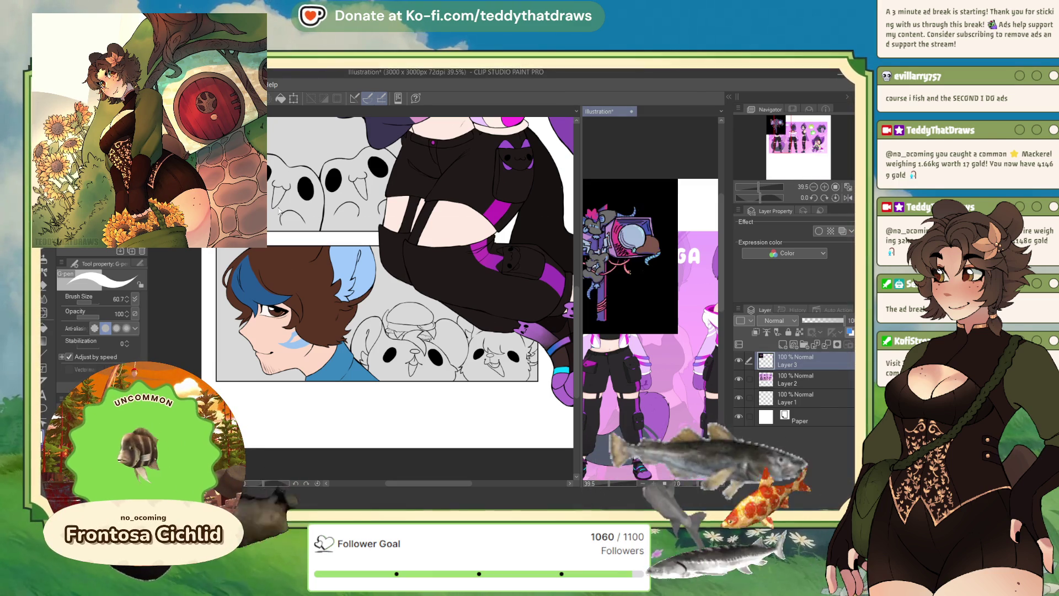
pyautogui.scroll(-1, 648, 254)
pyautogui.scroll(4, 648, 255)
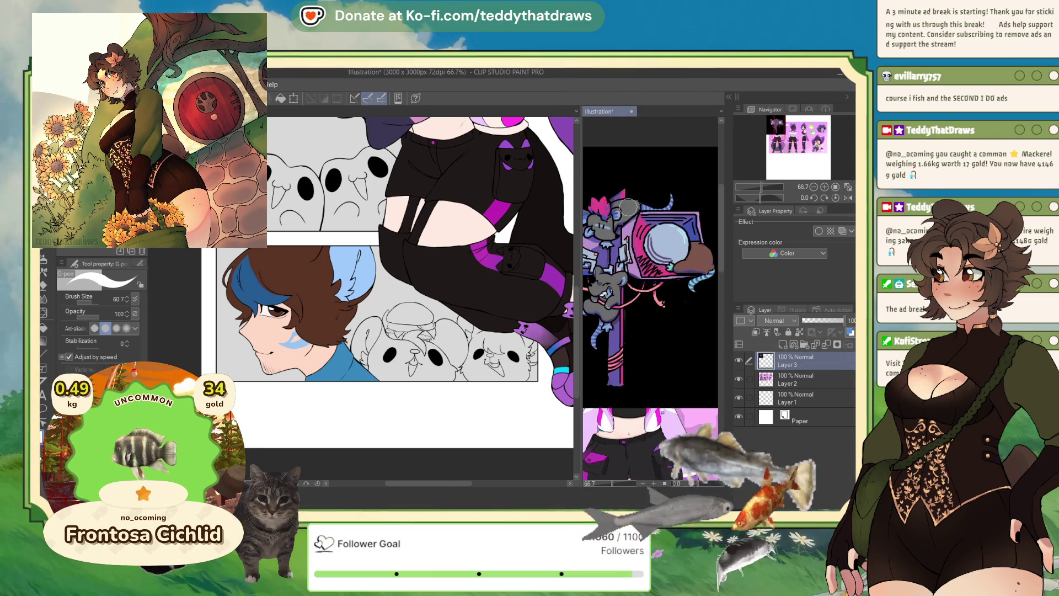
pyautogui.scroll(2, 418, 361)
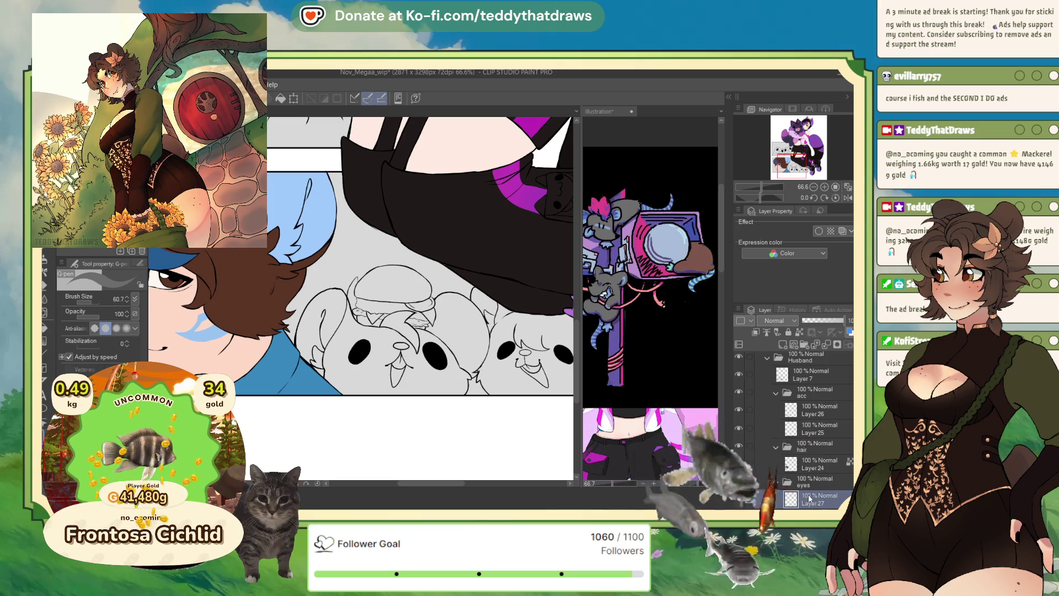
pyautogui.press('g')
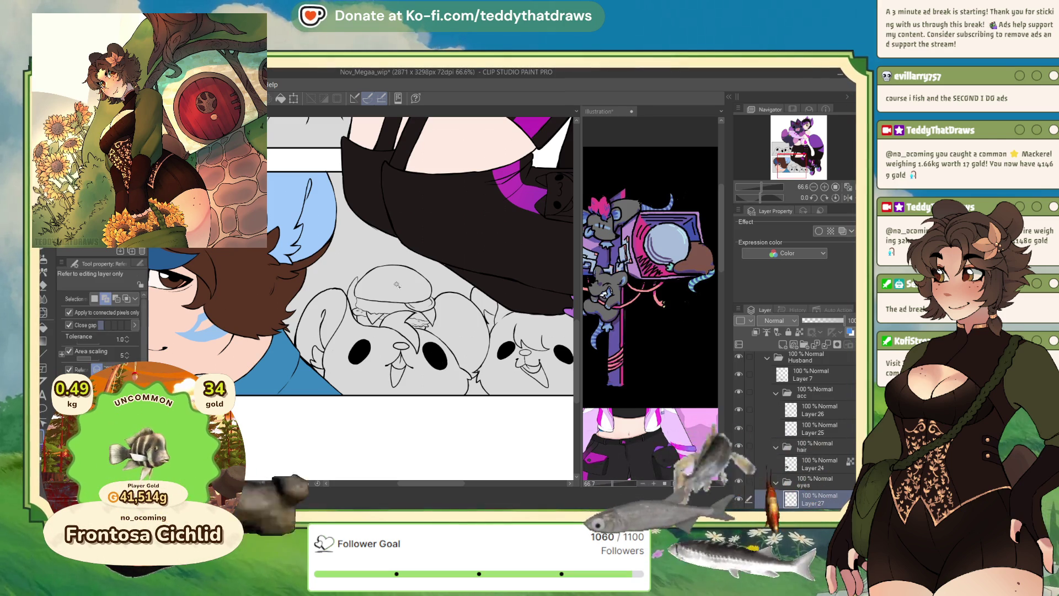
pyautogui.click(429, 382)
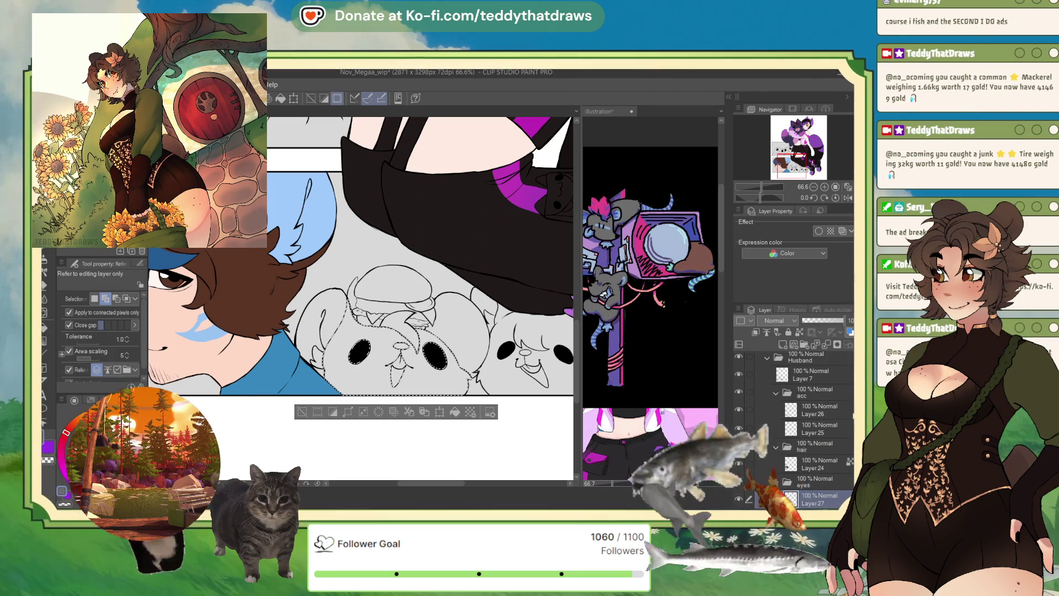
# - Collapse the acc, eyes, hair, Skin and Husband folders and add a new folder above Husband
pyautogui.click(776, 393)
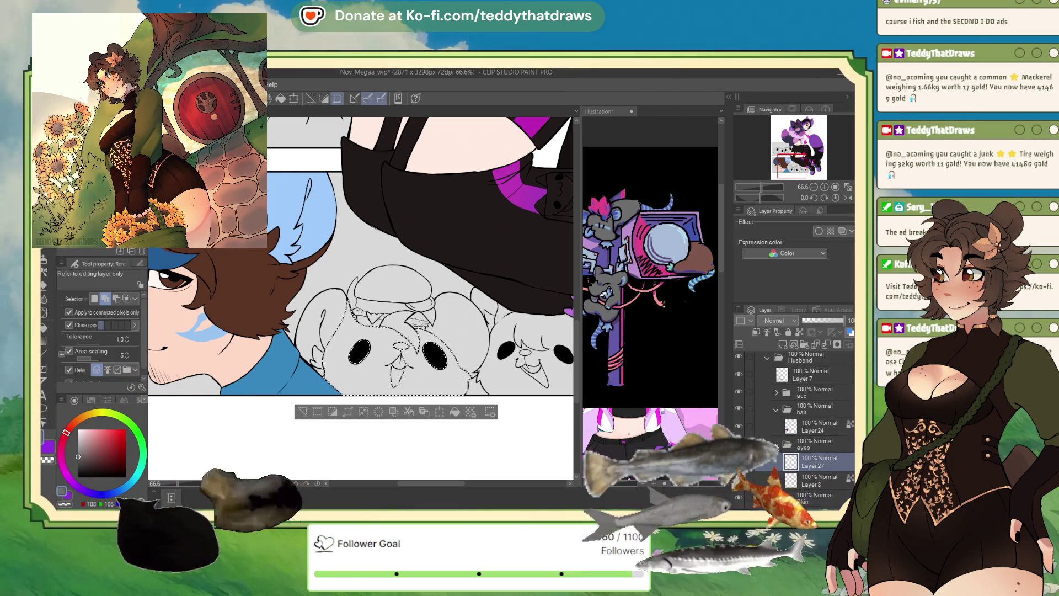
pyautogui.click(776, 444)
pyautogui.click(776, 409)
pyautogui.click(776, 444)
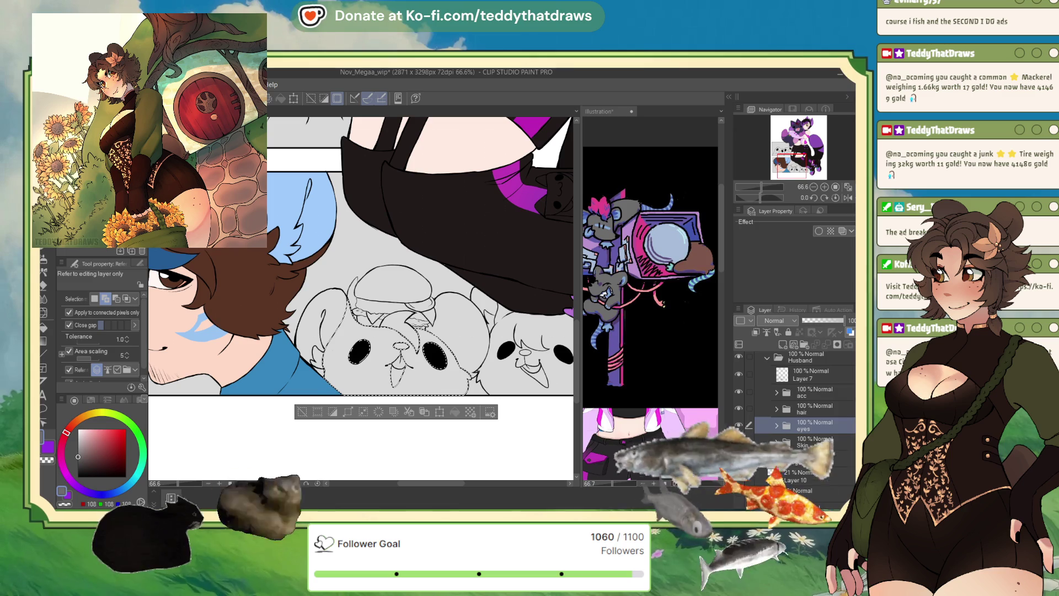
pyautogui.scroll(1, 794, 419)
pyautogui.click(766, 394)
pyautogui.click(795, 345)
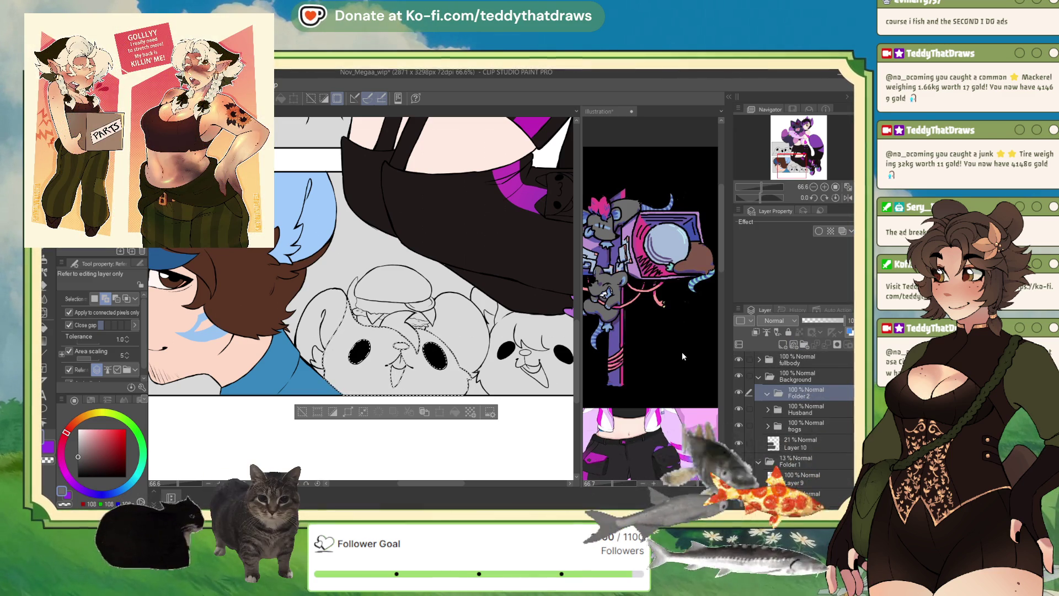
# - Name the new folder 'rats', then try a gray fill on a new layer and delete it
pyautogui.doubleClick(798, 396)
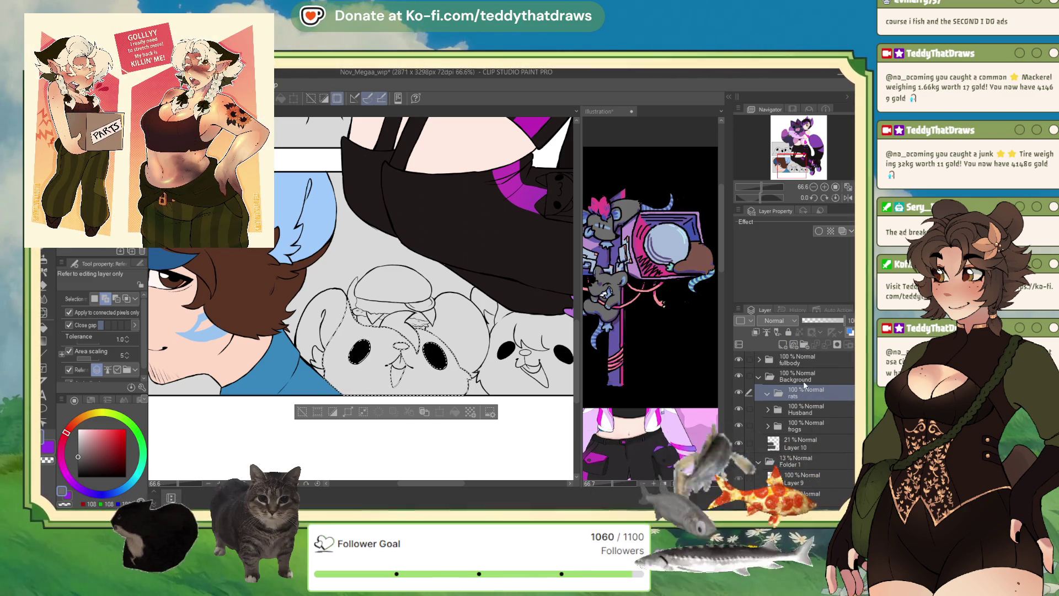
pyautogui.write('rats')
pyautogui.press('Return')
pyautogui.click(782, 345)
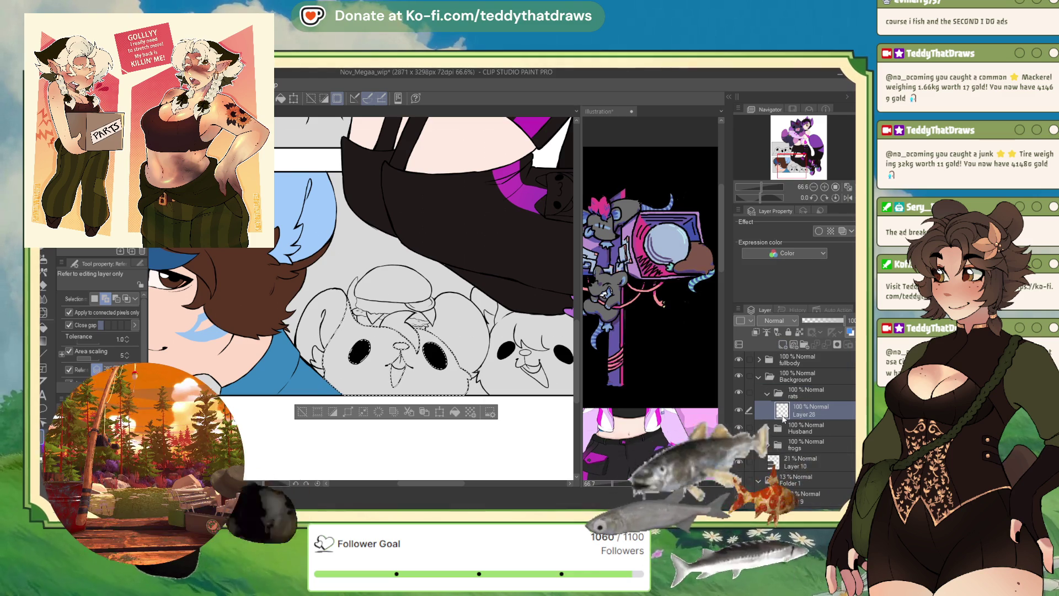
pyautogui.click(475, 413)
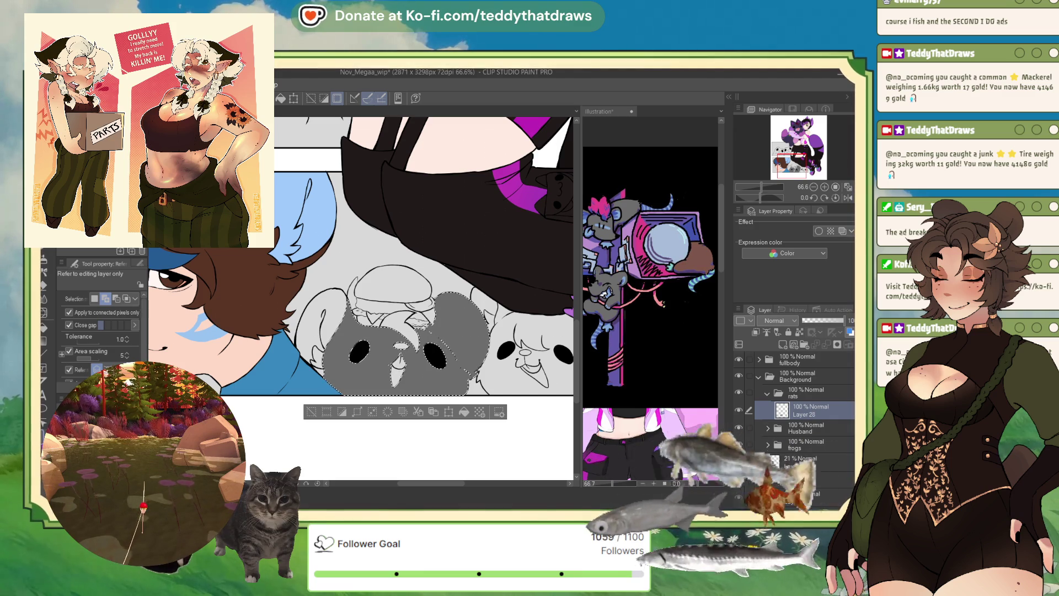
pyautogui.press('Delete')
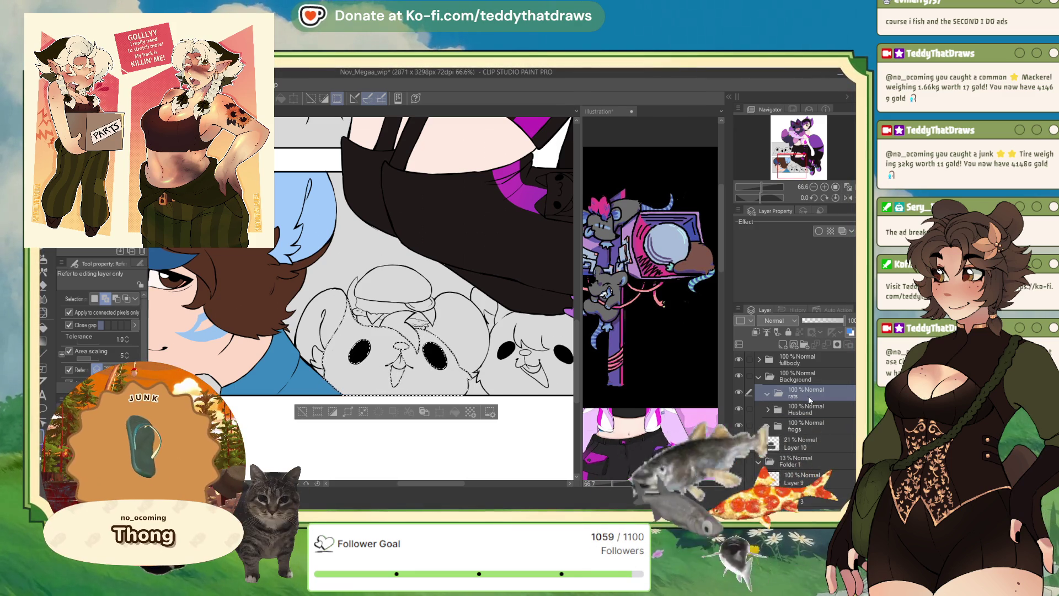
# - Move the rats folder inside the Husband folder
pyautogui.click(806, 410)
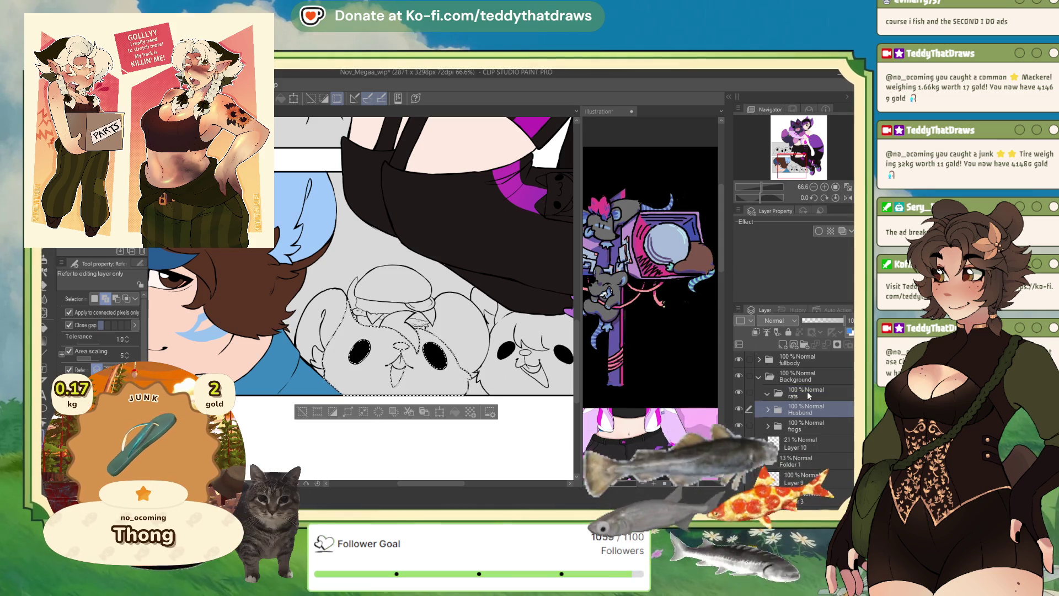
pyautogui.click(763, 380)
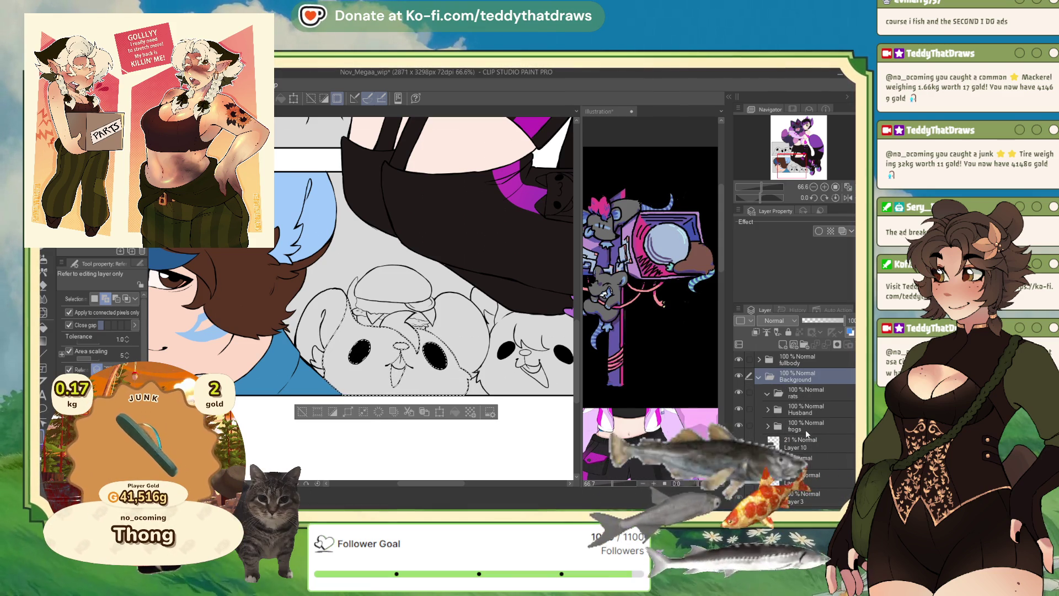
pyautogui.click(803, 411)
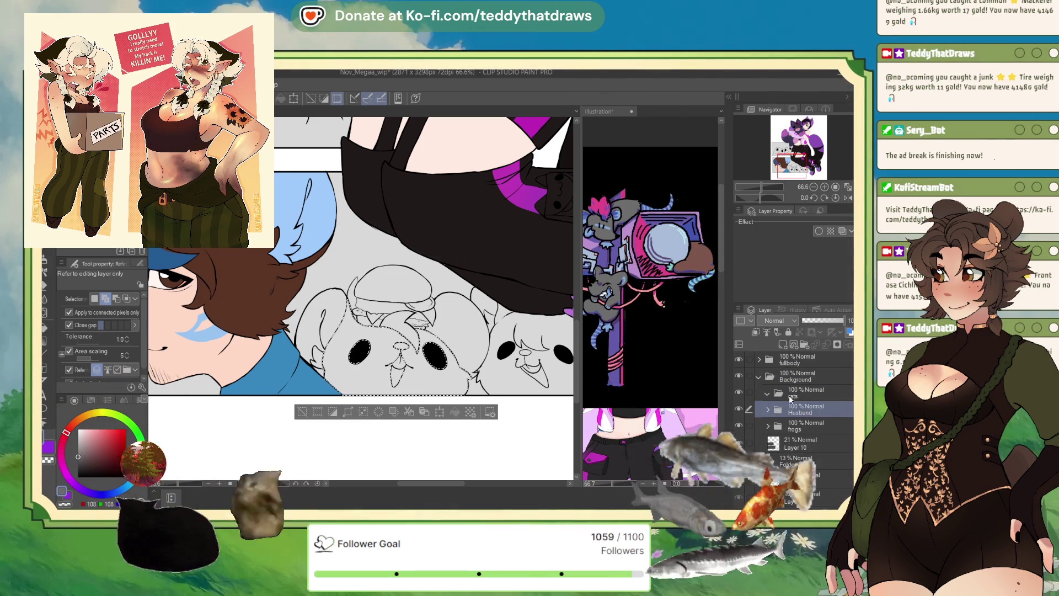
pyautogui.click(769, 395)
pyautogui.click(768, 395)
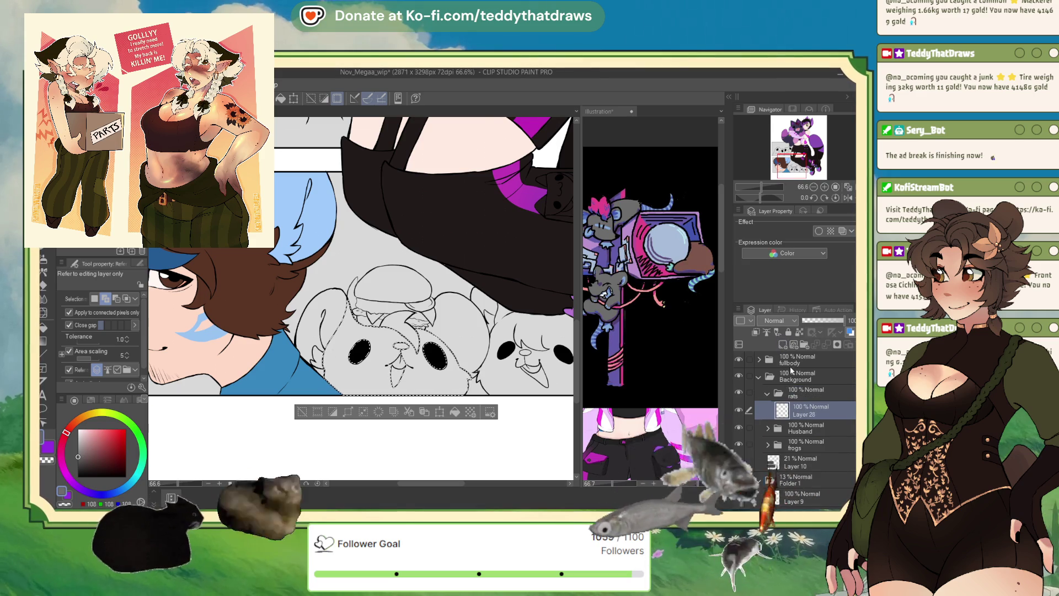
pyautogui.moveTo(806, 393)
pyautogui.mouseDown()
pyautogui.moveTo(811, 440)
pyautogui.moveTo(794, 395)
pyautogui.mouseUp()
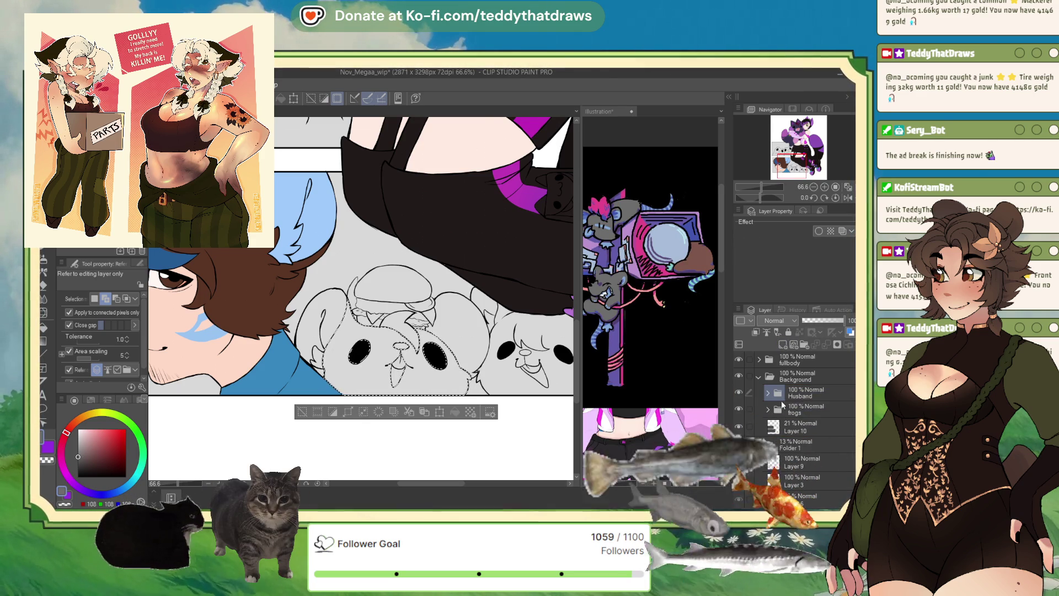
# - Fill the rat plushie selection with dark gray on a new layer inside rats
pyautogui.scroll(-3, 811, 430)
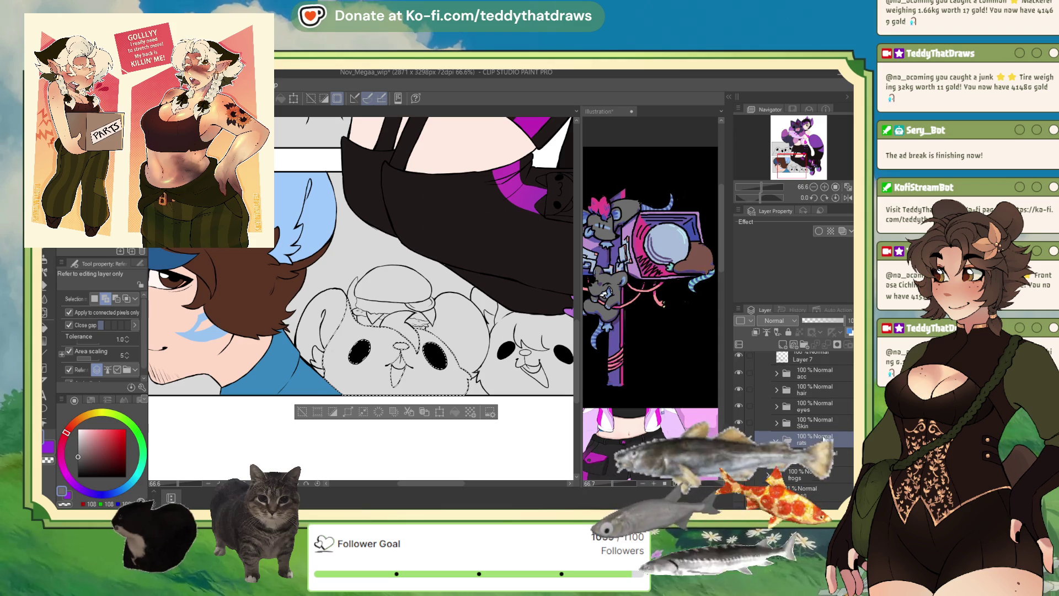
pyautogui.click(783, 345)
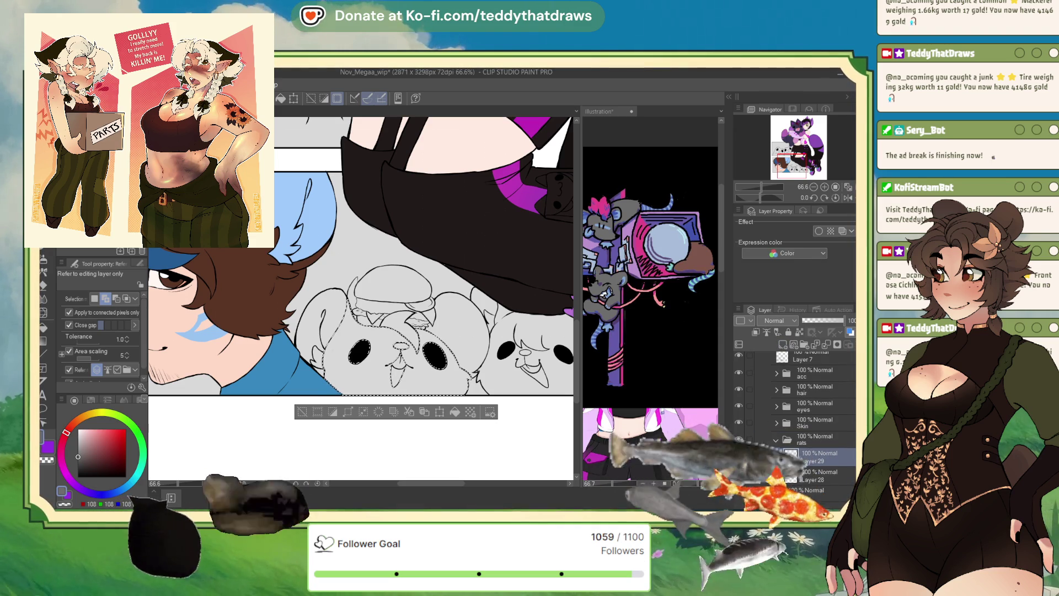
pyautogui.click(465, 410)
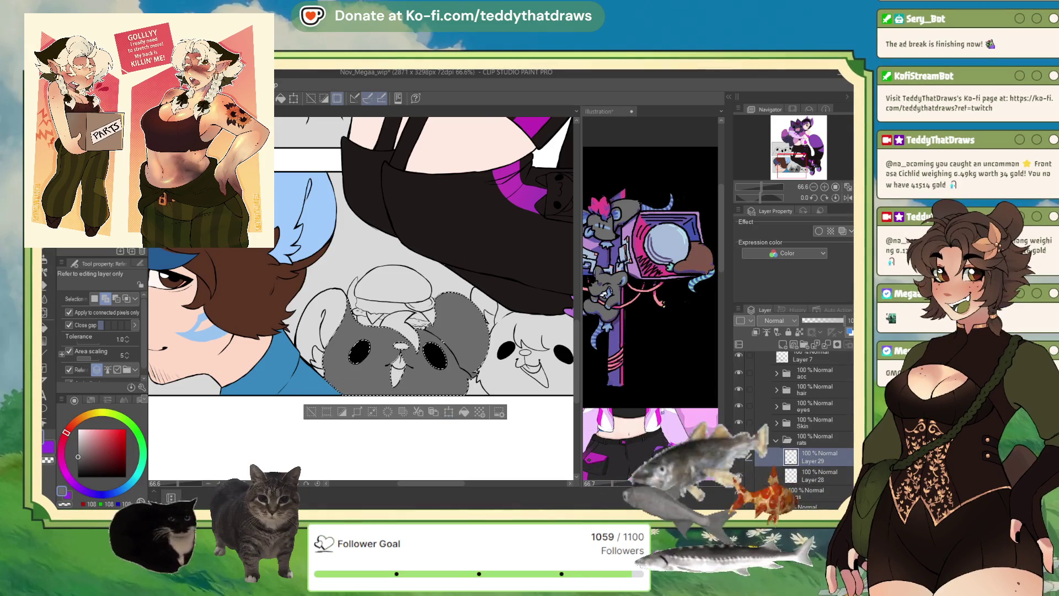
# - Zoom out on the cat girl illustration and switch to the Nov_streamingpanel_wip couch scene
pyautogui.hotkey('ctrl', '-')
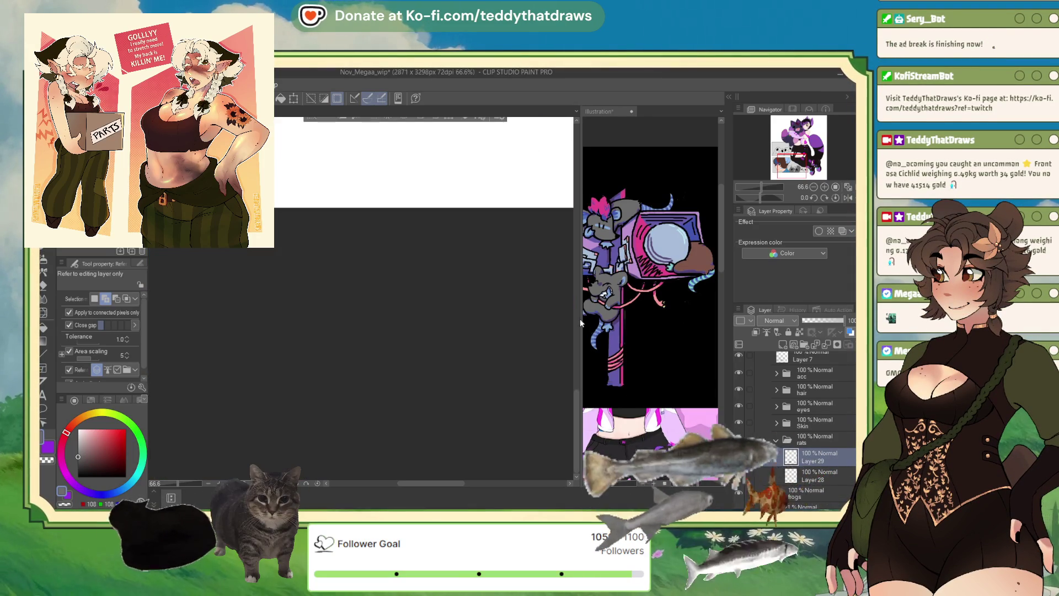
pyautogui.scroll(-5, 390, 318)
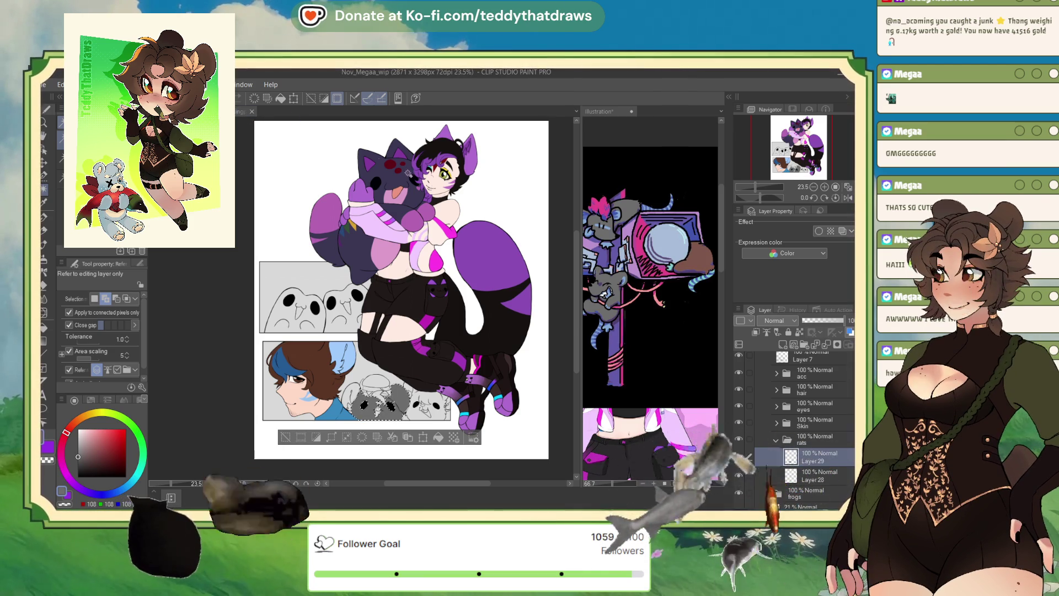
pyautogui.click(257, 111)
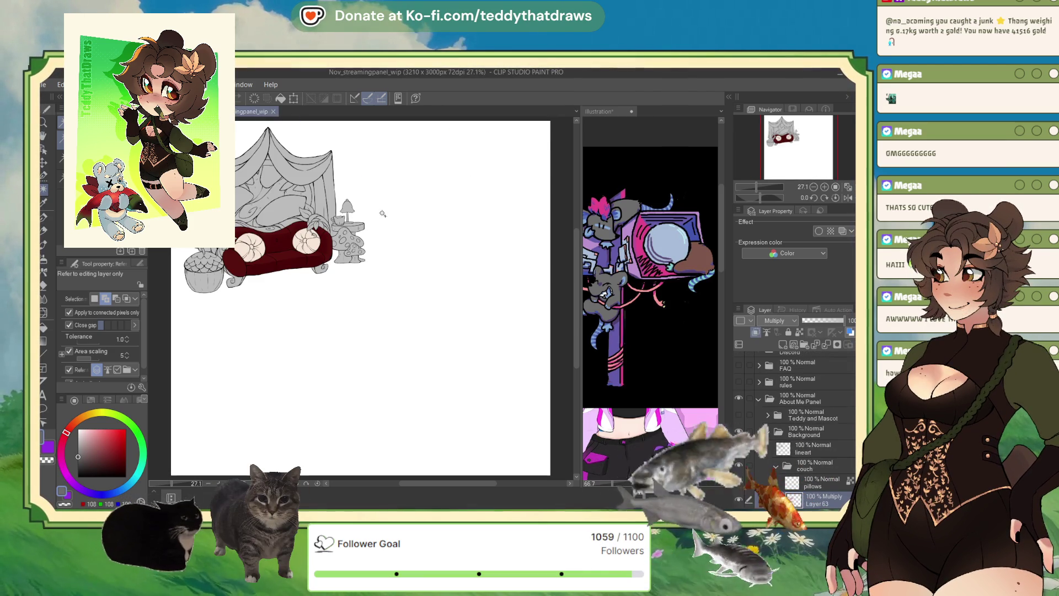
# - Make the Teddy and Mascot character visible on the streaming panel sheet
pyautogui.scroll(2, 382, 214)
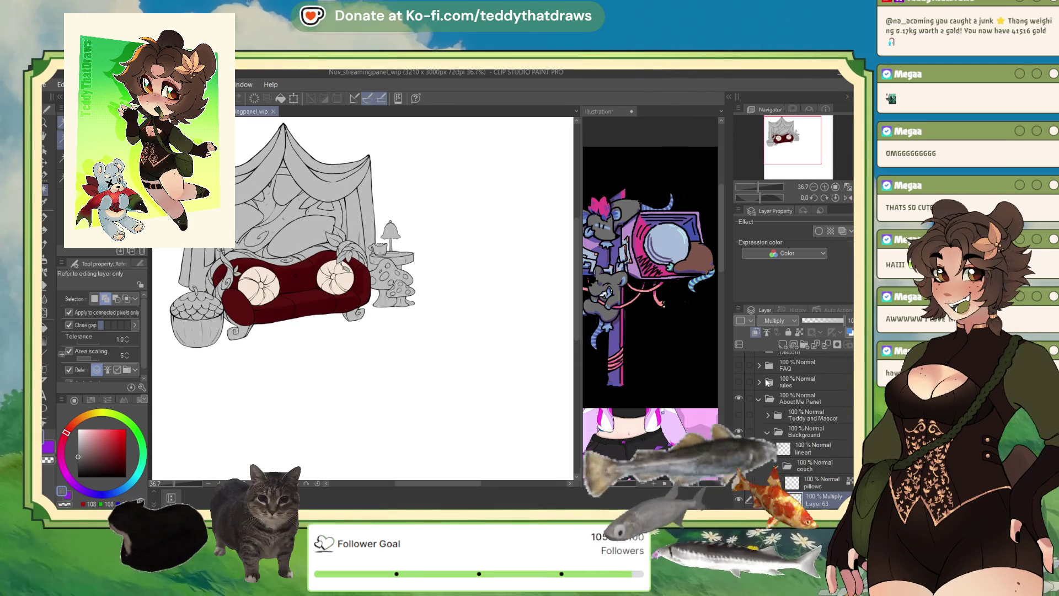
pyautogui.click(740, 412)
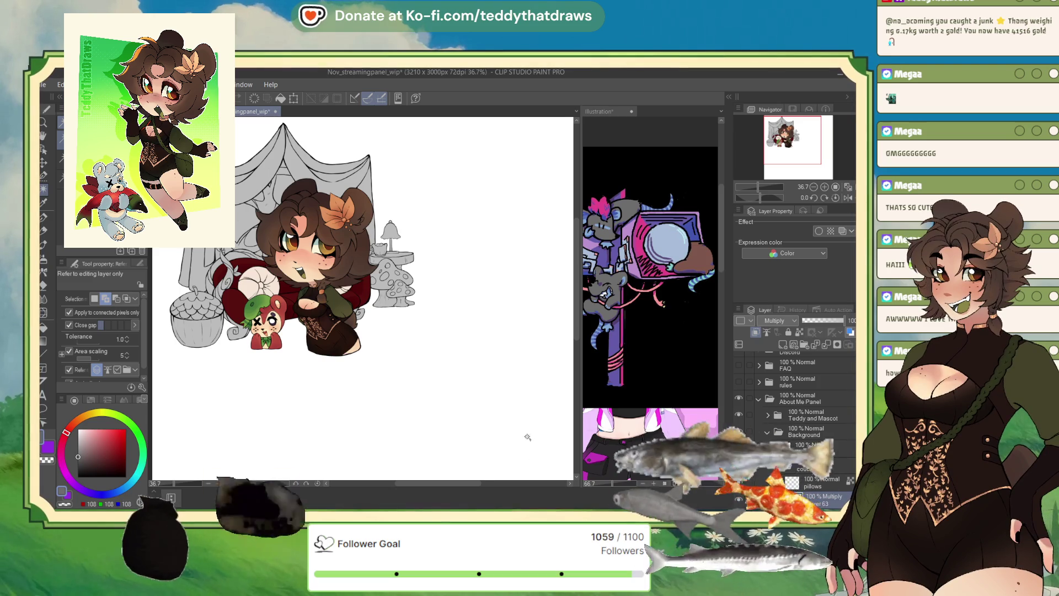
pyautogui.scroll(-1, 524, 432)
pyautogui.scroll(1, 327, 296)
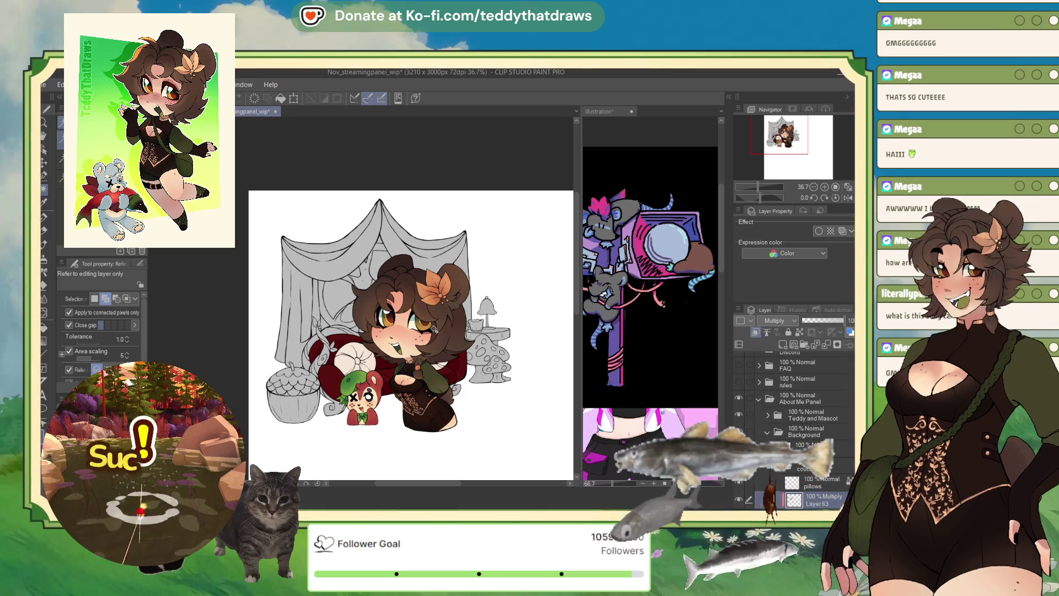
# - Zoom out, collapse About Me Panel, and show the rules, FAQ, Discord, Donate and Throne sketches
pyautogui.hotkey('ctrl', 'Tab')
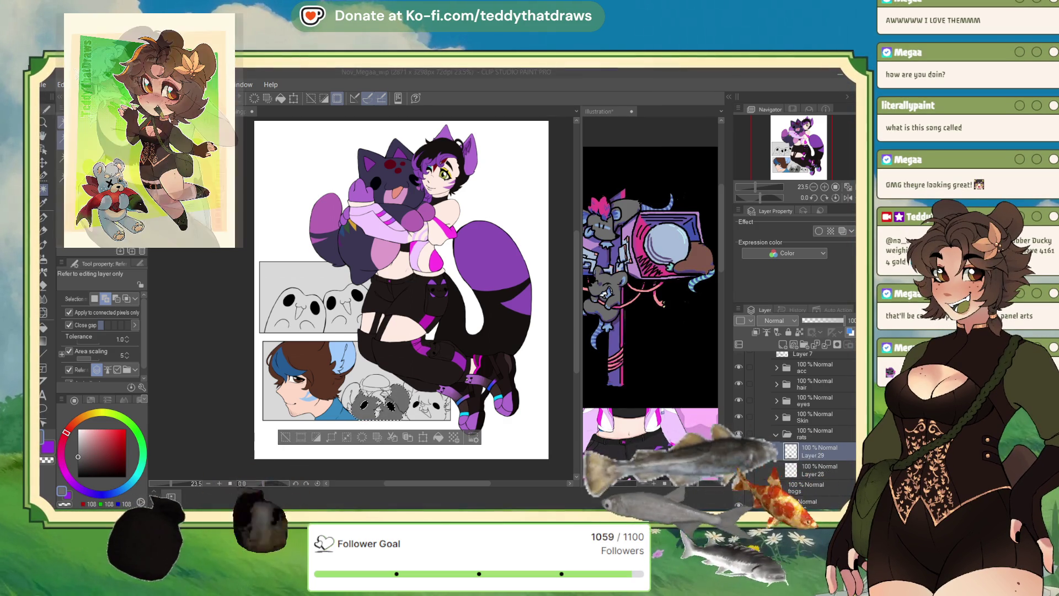
pyautogui.hotkey('ctrl', 'Tab')
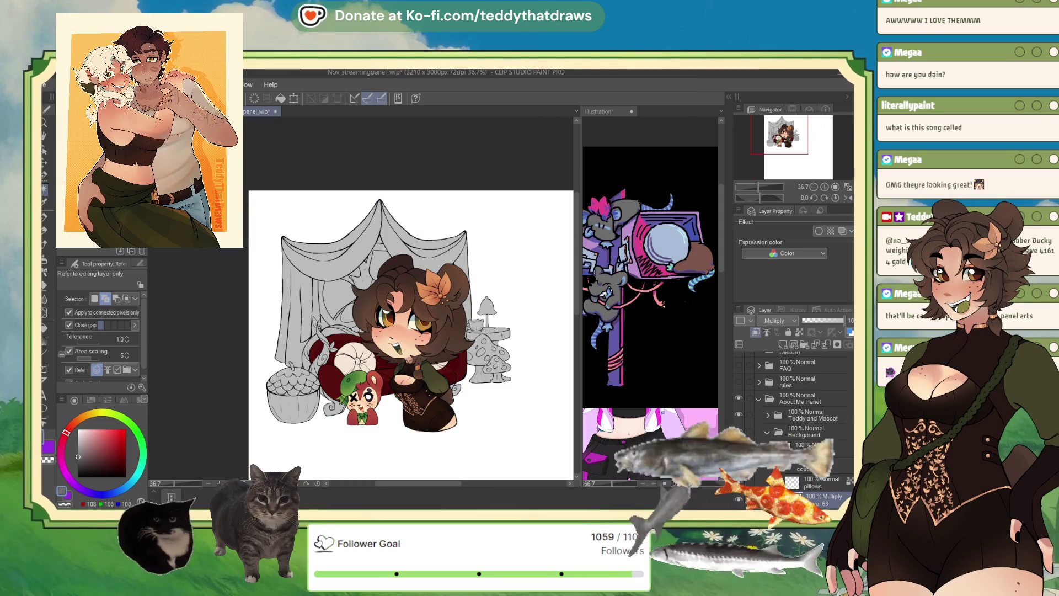
pyautogui.click(813, 187)
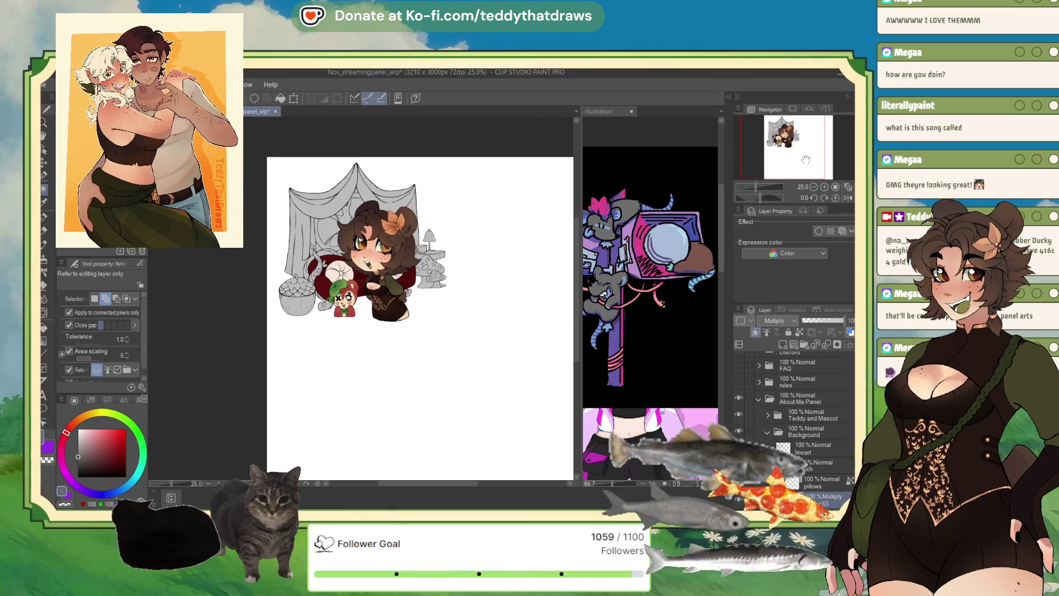
pyautogui.click(814, 187)
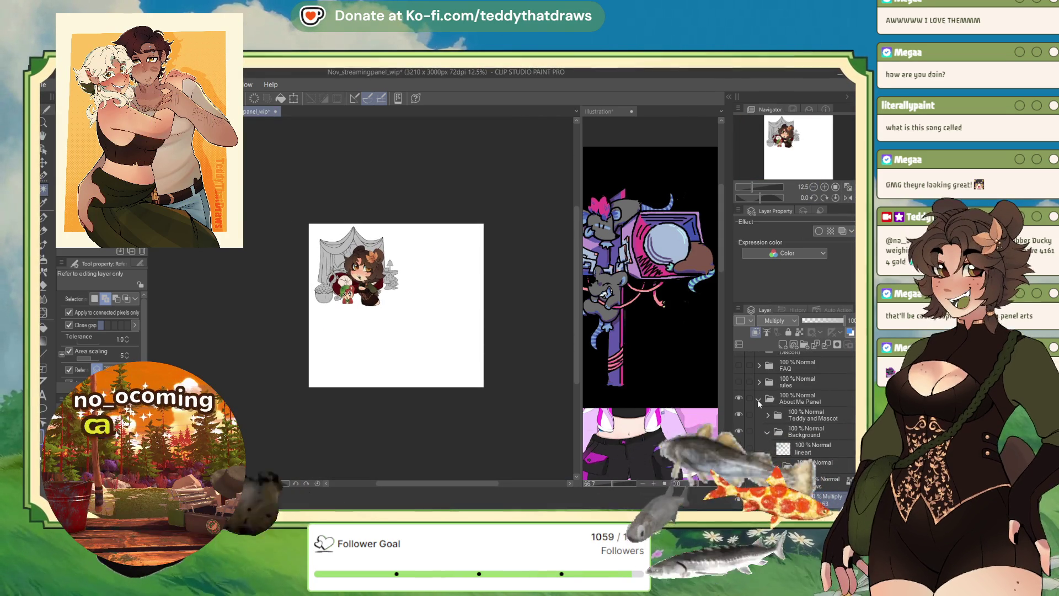
pyautogui.click(758, 399)
pyautogui.moveTo(739, 430); pyautogui.dragTo(739, 365)
# - Hide the Throne artwork and zoom around to inspect the remaining sketches
pyautogui.click(739, 366)
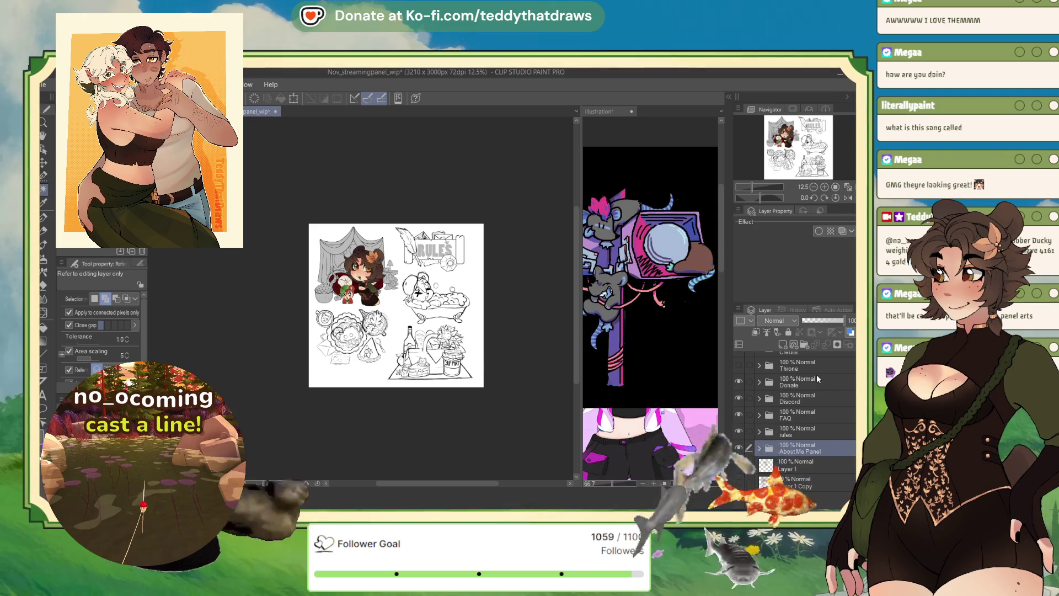
pyautogui.scroll(3, 508, 268)
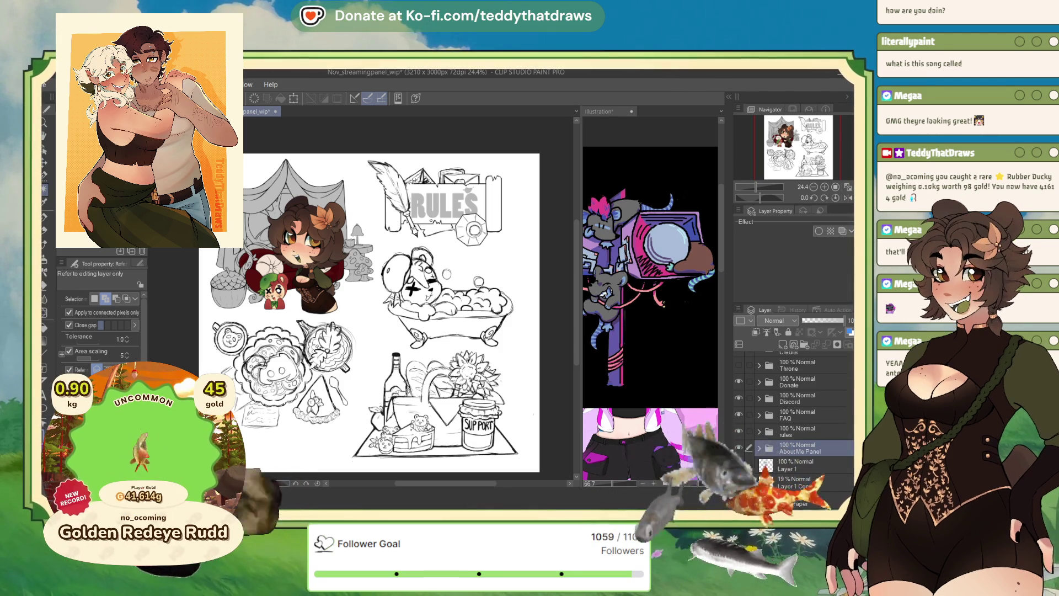
pyautogui.scroll(3, 259, 348)
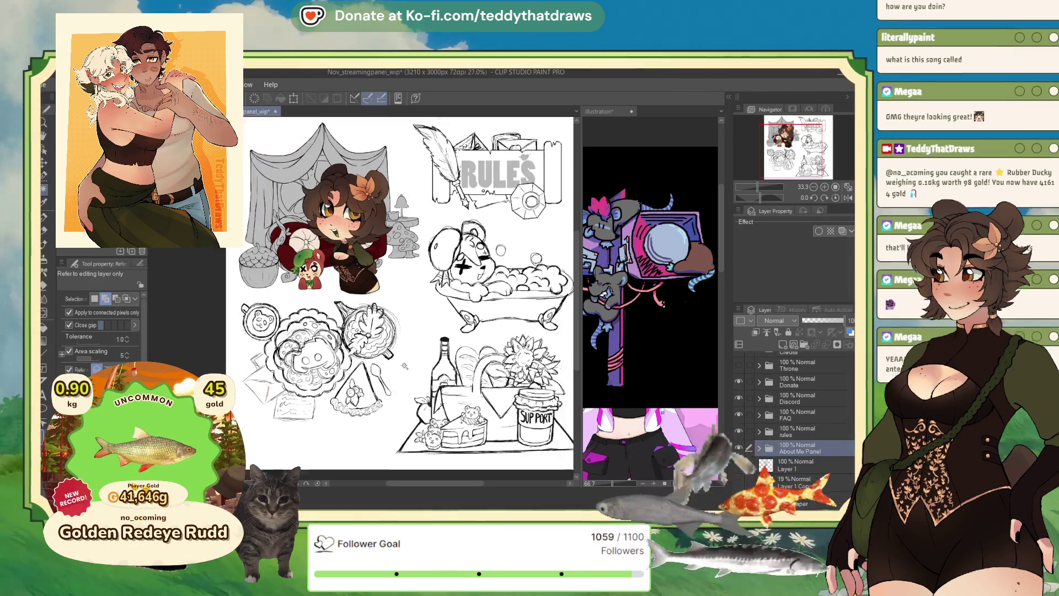
pyautogui.scroll(2, 446, 425)
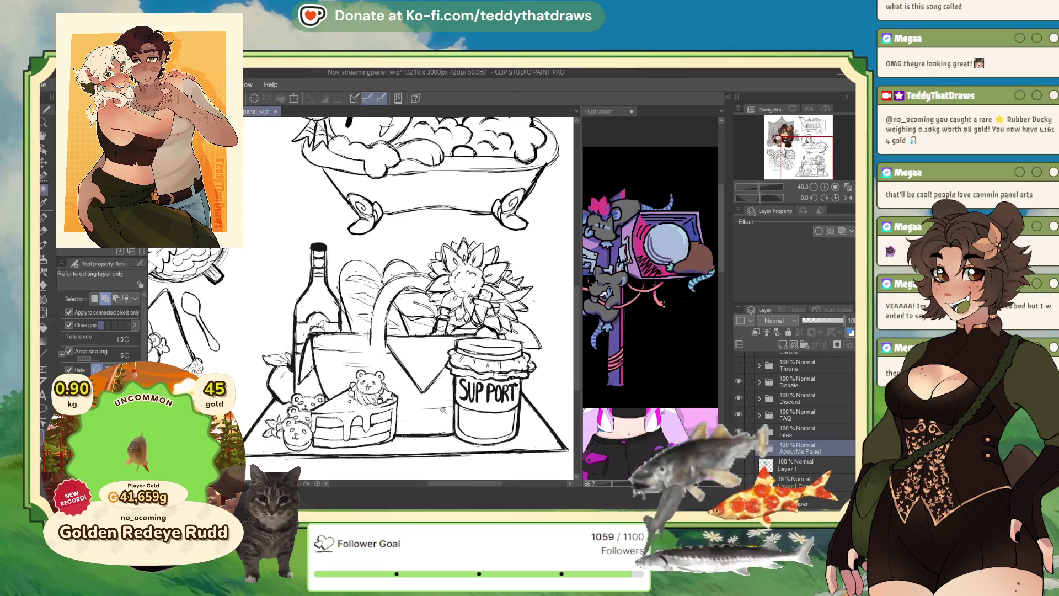
pyautogui.scroll(-5, 445, 424)
pyautogui.scroll(3, 445, 425)
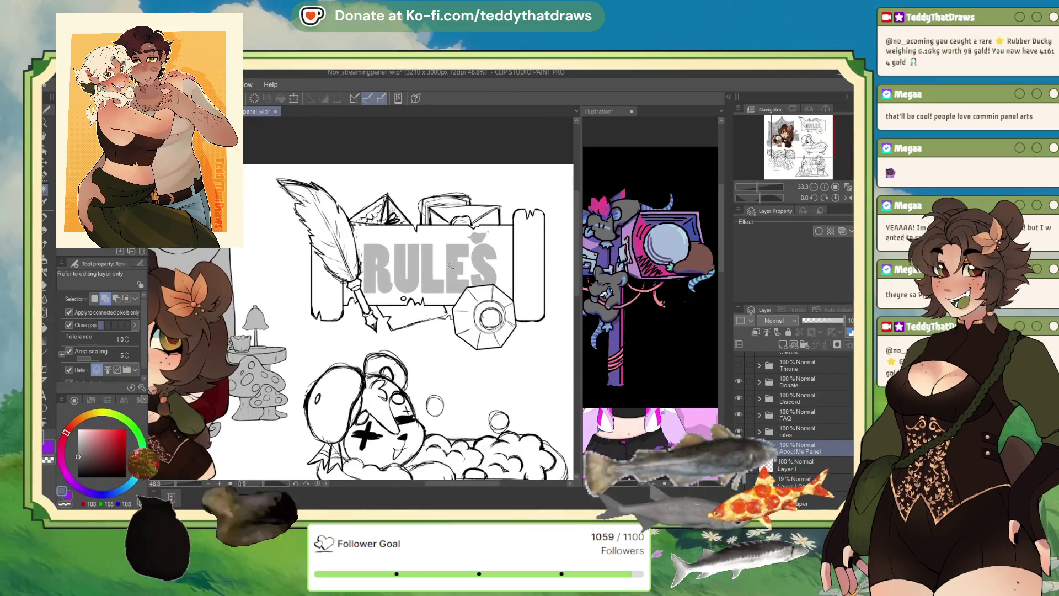
pyautogui.scroll(-3, 396, 303)
pyautogui.scroll(2, 396, 302)
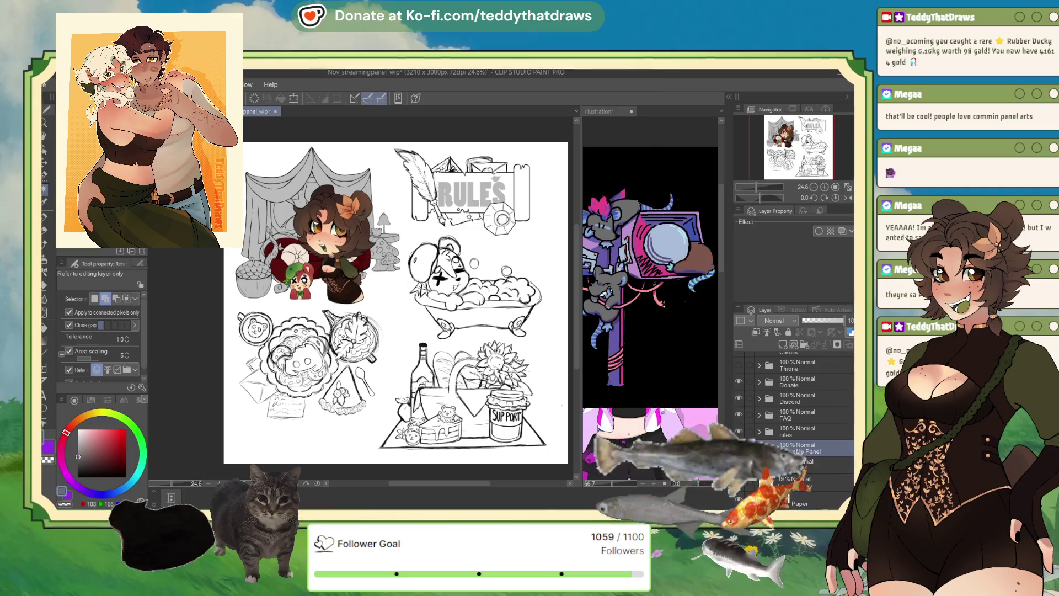
# - Hide the Donate, Discord, FAQ and rules sketches, leaving only the couch chibi
pyautogui.click(738, 381)
pyautogui.click(738, 398)
pyautogui.click(738, 415)
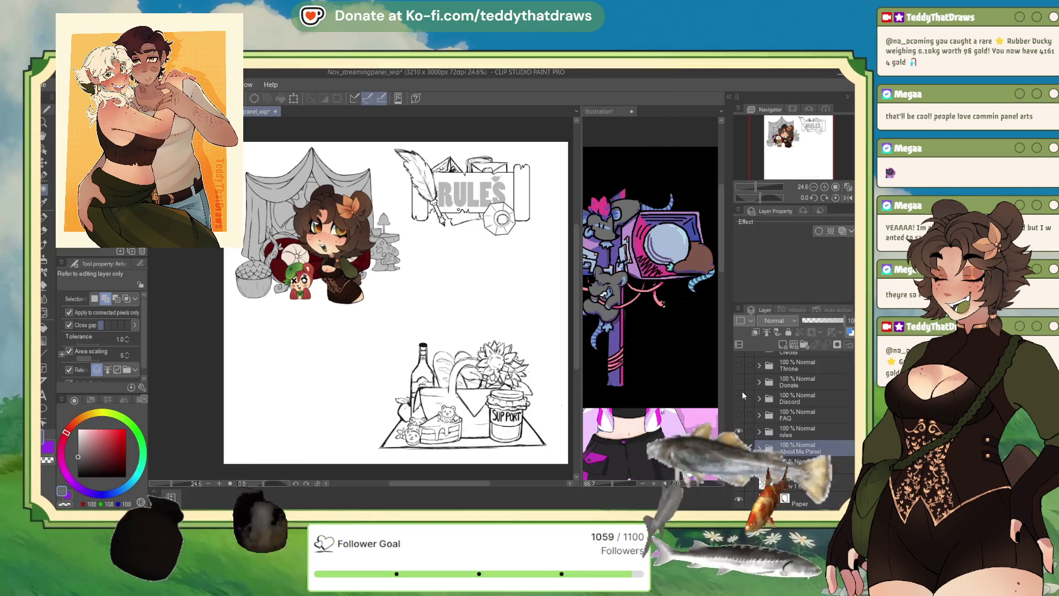
pyautogui.click(738, 431)
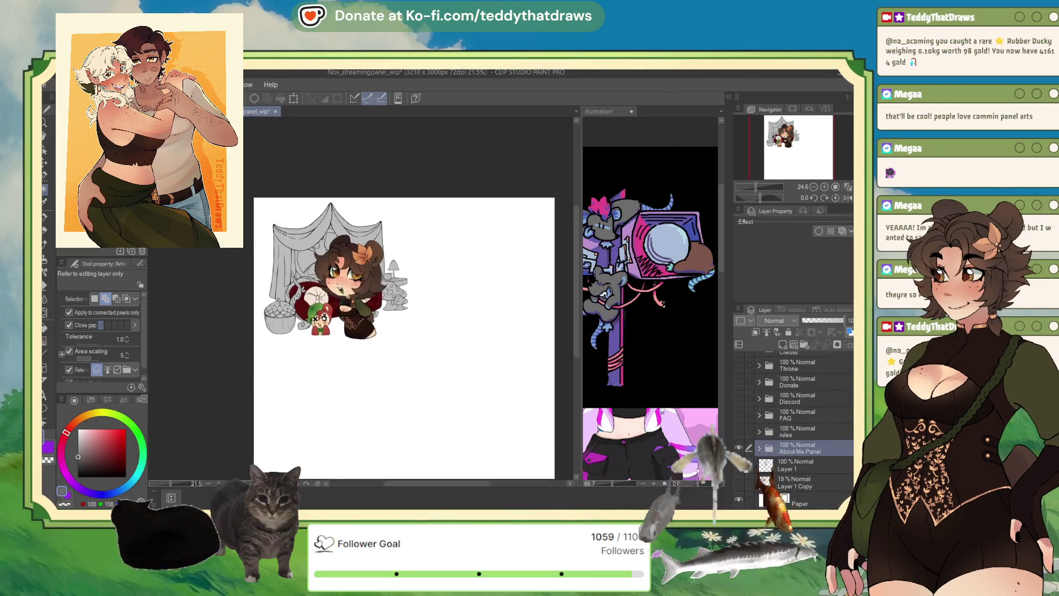
pyautogui.scroll(3, 278, 214)
# - Switch back to the Nov_Megaa_wip cat girl page with Ctrl+Tab
pyautogui.hotkey('ctrl', 'Tab')
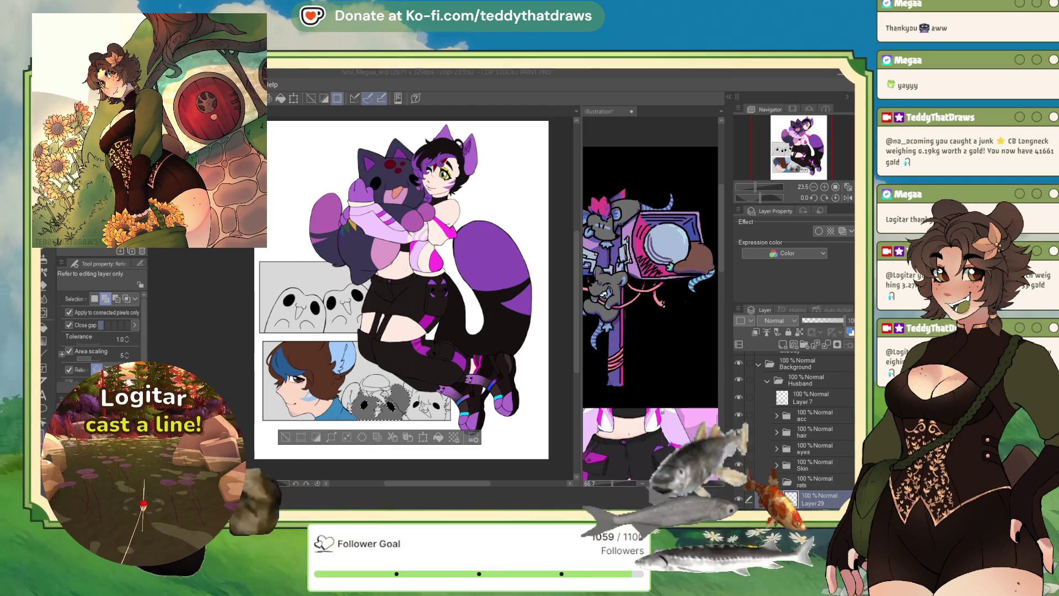
pyautogui.hotkey('ctrl', 'Tab')
pyautogui.scroll(5, 403, 373)
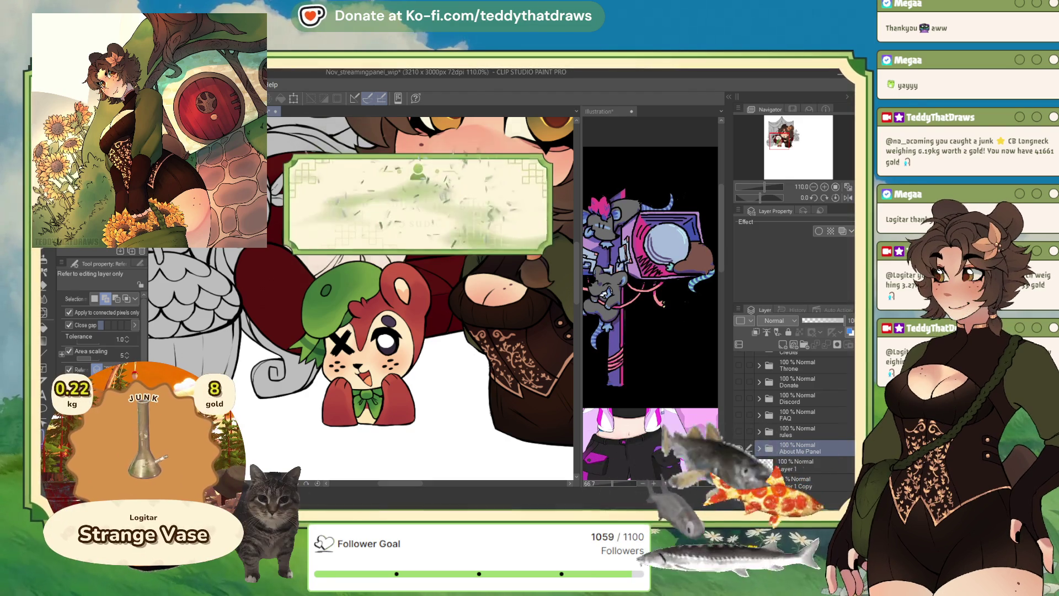
pyautogui.hotkey('ctrl', 'Tab')
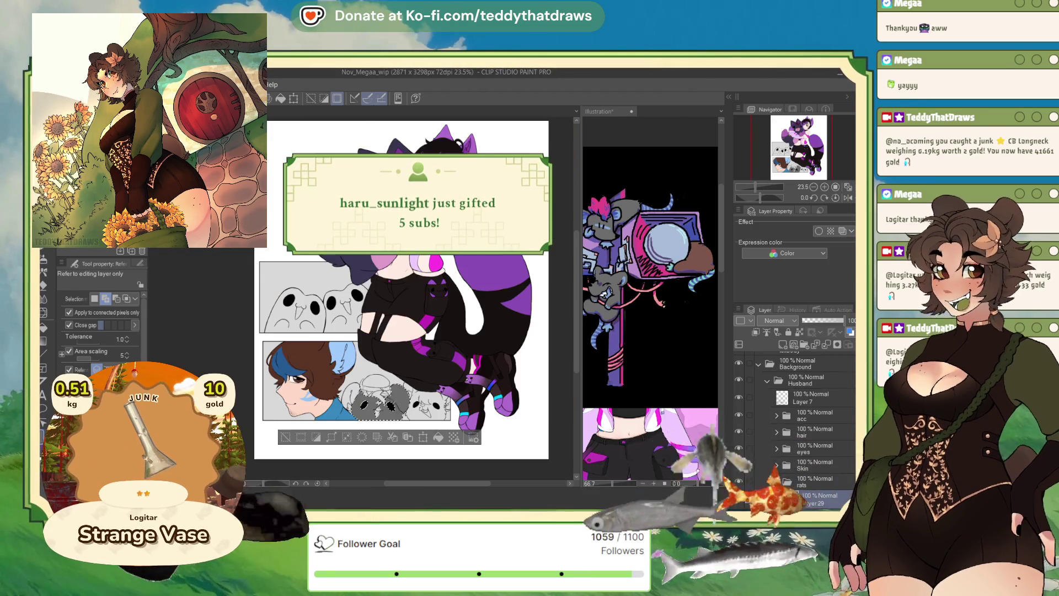
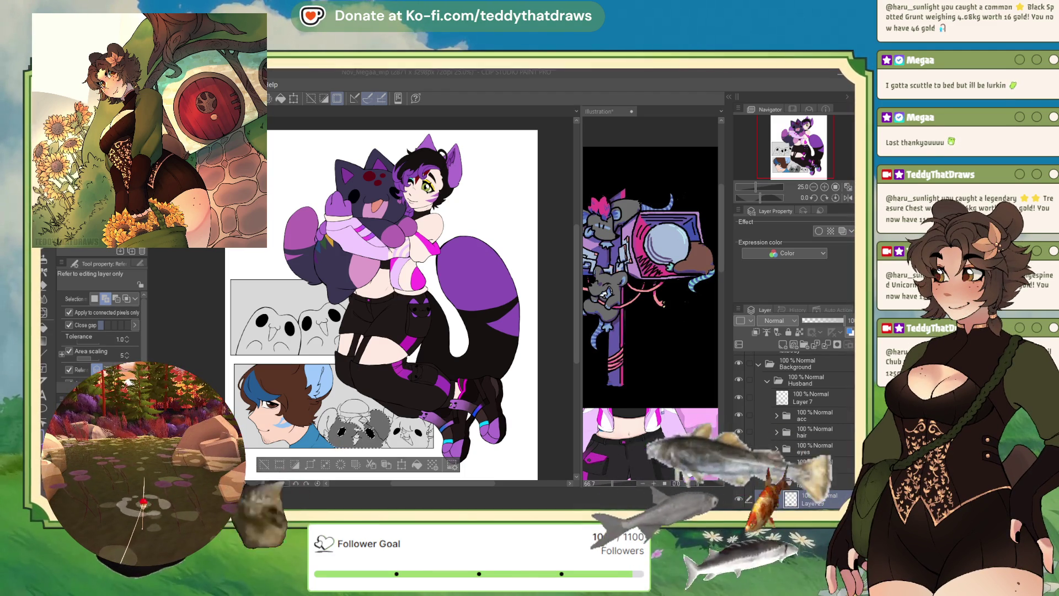
# - Mark both of the centre rat's eyes with the Selection pen and fill them solid black
pyautogui.scroll(4, 276, 370)
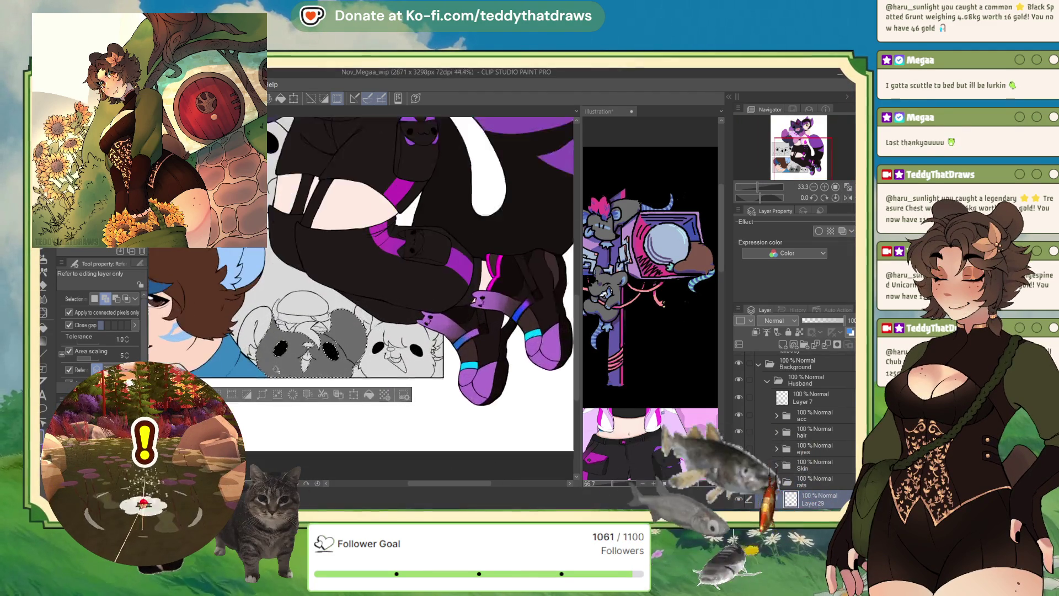
pyautogui.scroll(3, 276, 370)
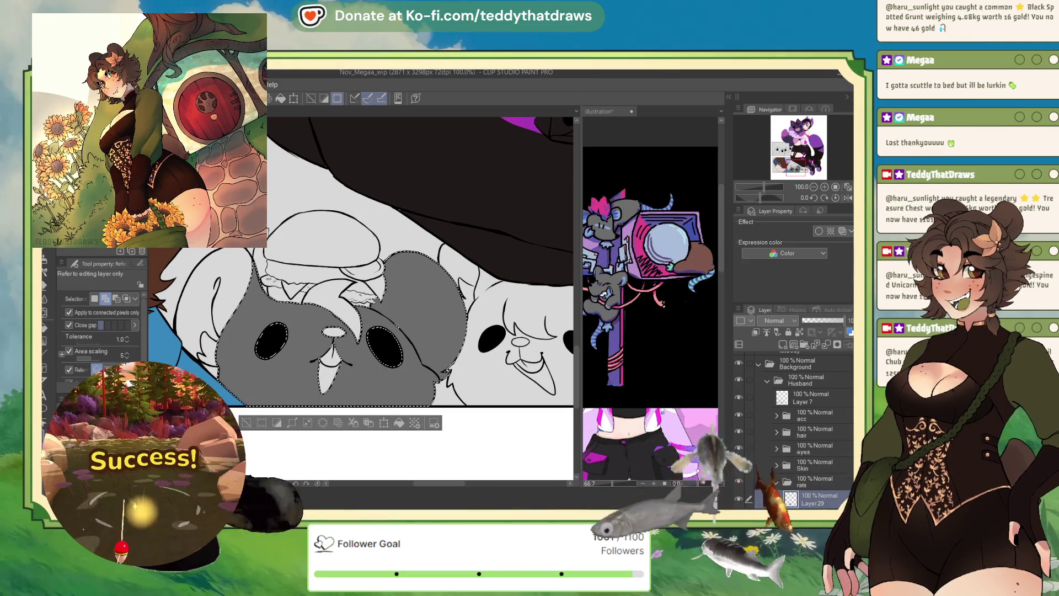
pyautogui.press('m')
pyautogui.moveTo(408, 331)
pyautogui.mouseDown()
pyautogui.moveTo(397, 323)
pyautogui.moveTo(380, 353)
pyautogui.moveTo(391, 367)
pyautogui.mouseUp()
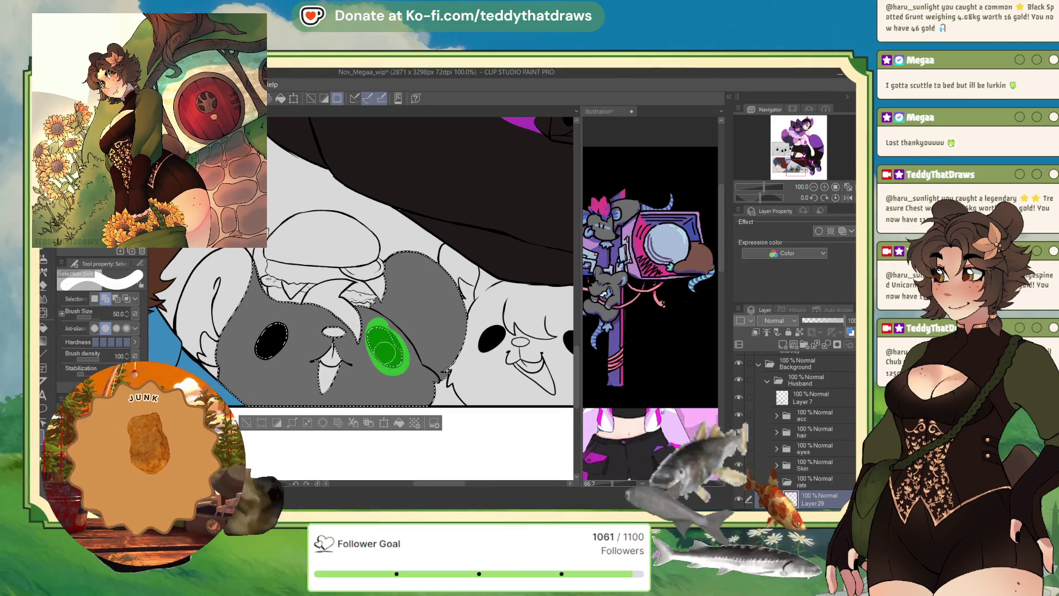
pyautogui.moveTo(270, 328); pyautogui.dragTo(276, 345)
pyautogui.click(399, 423)
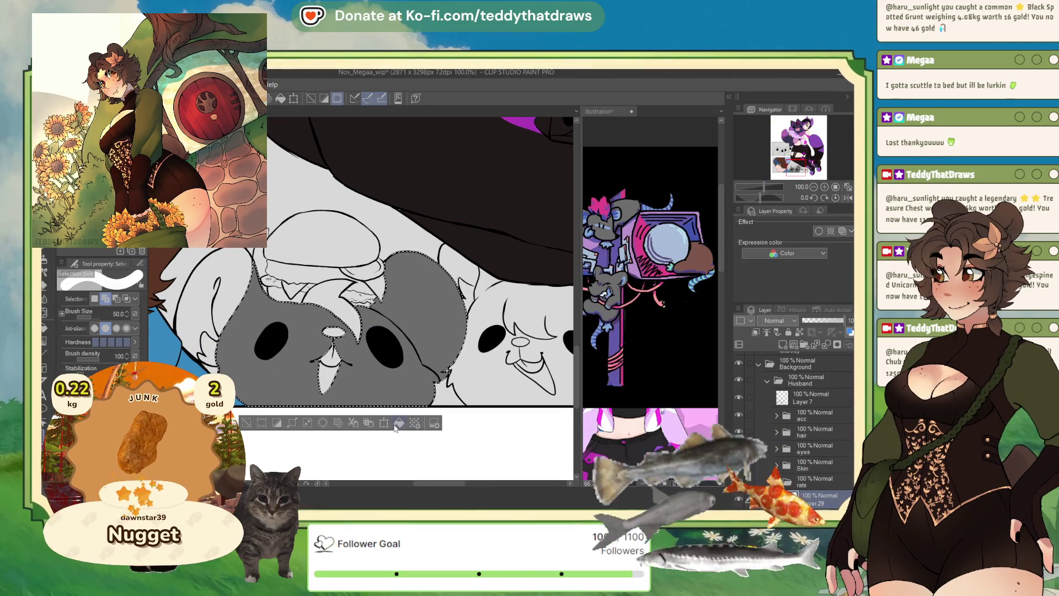
pyautogui.click(246, 422)
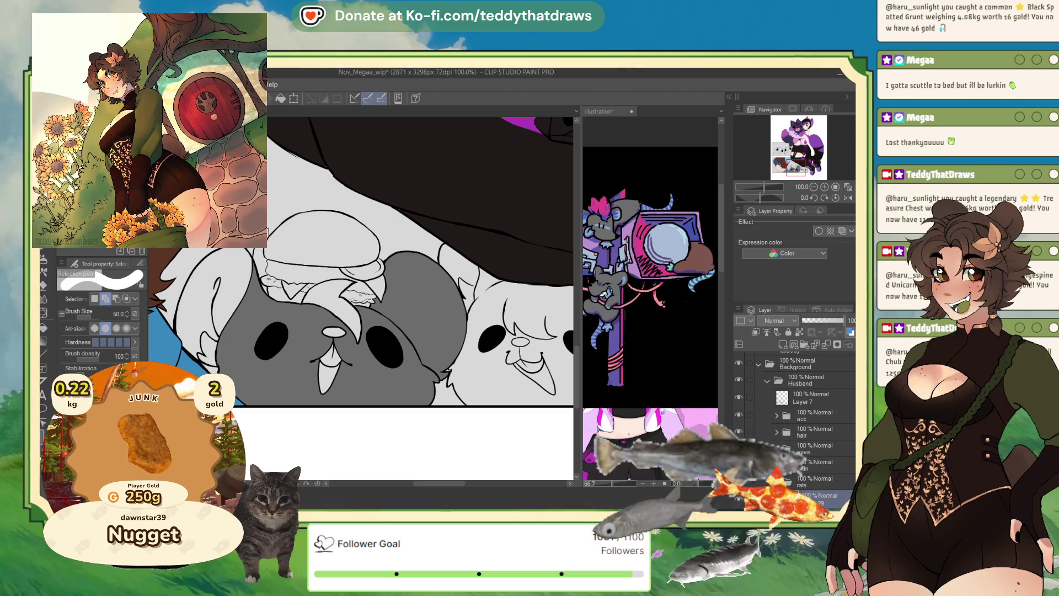
# - Move Layer 28 above Layer 29 in the layer stack
pyautogui.press('g')
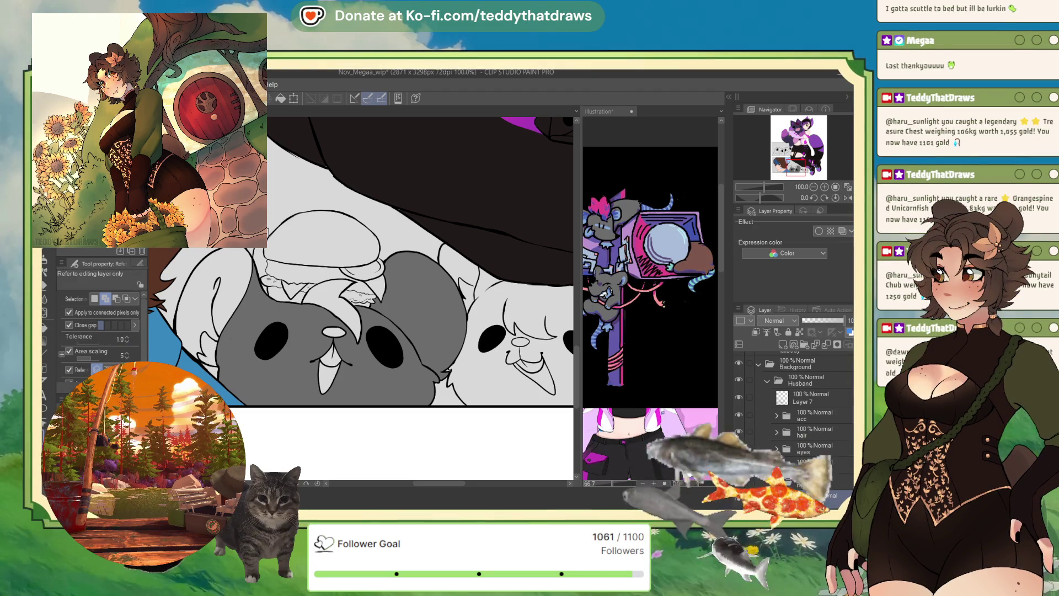
pyautogui.scroll(-3, 798, 430)
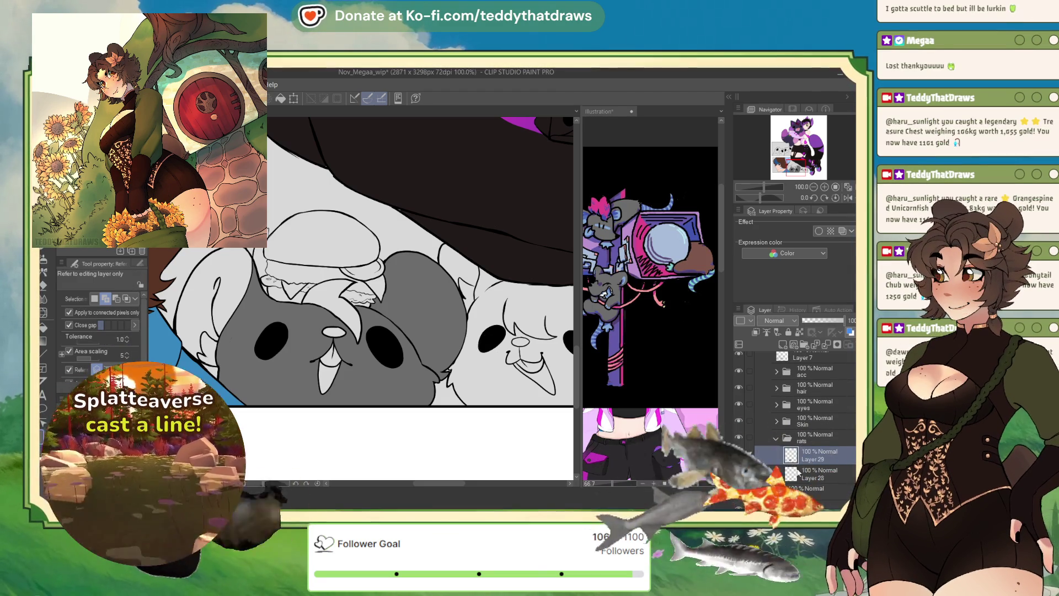
pyautogui.moveTo(798, 473); pyautogui.dragTo(805, 457)
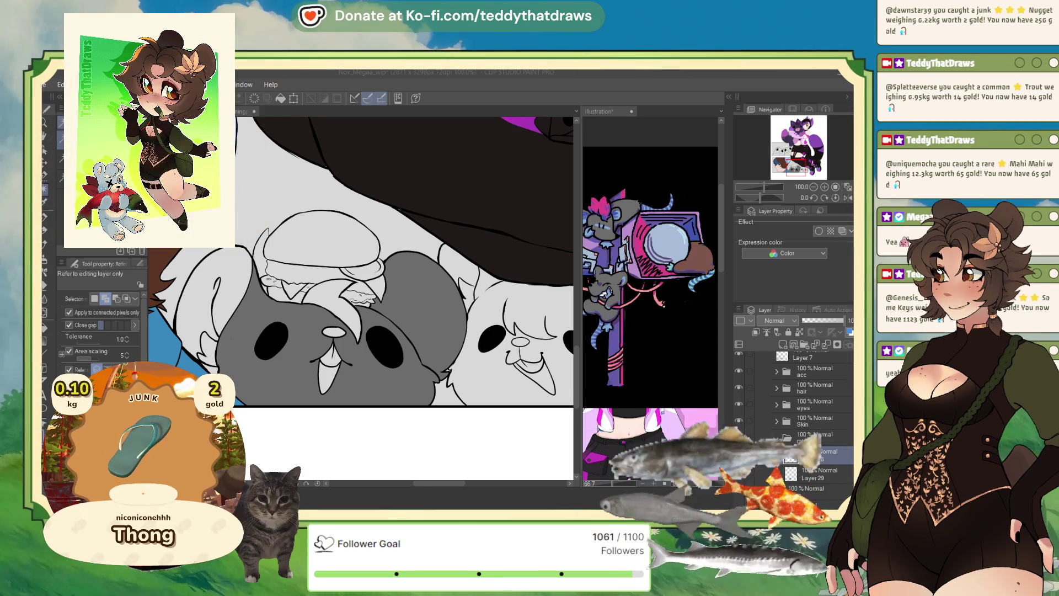
# - Auto-select the centre rat's inner ear areas, fill them magenta and deselect
pyautogui.click(278, 301)
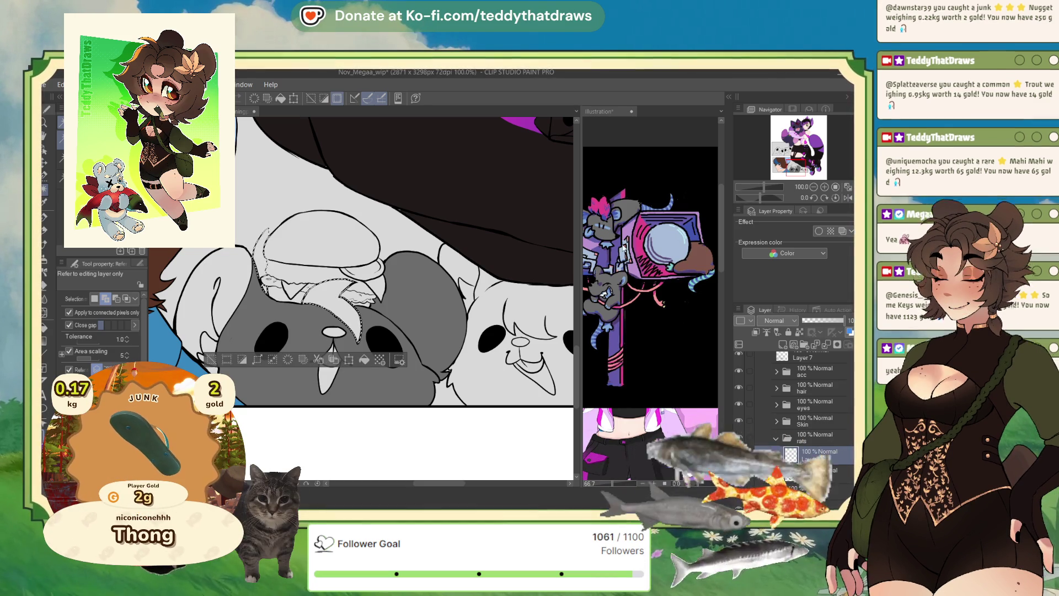
pyautogui.scroll(2, 805, 414)
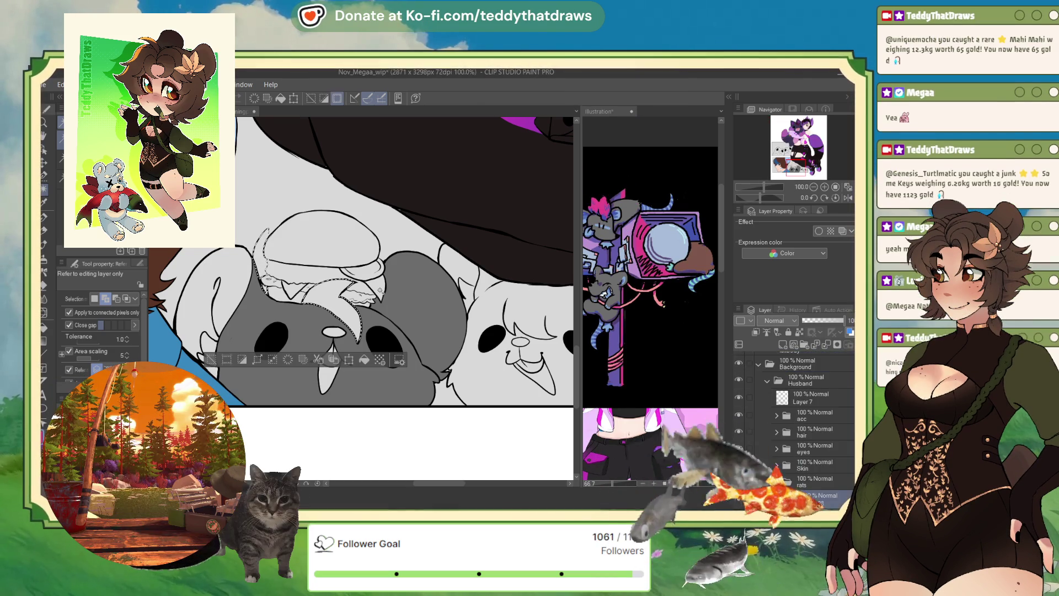
pyautogui.click(365, 364)
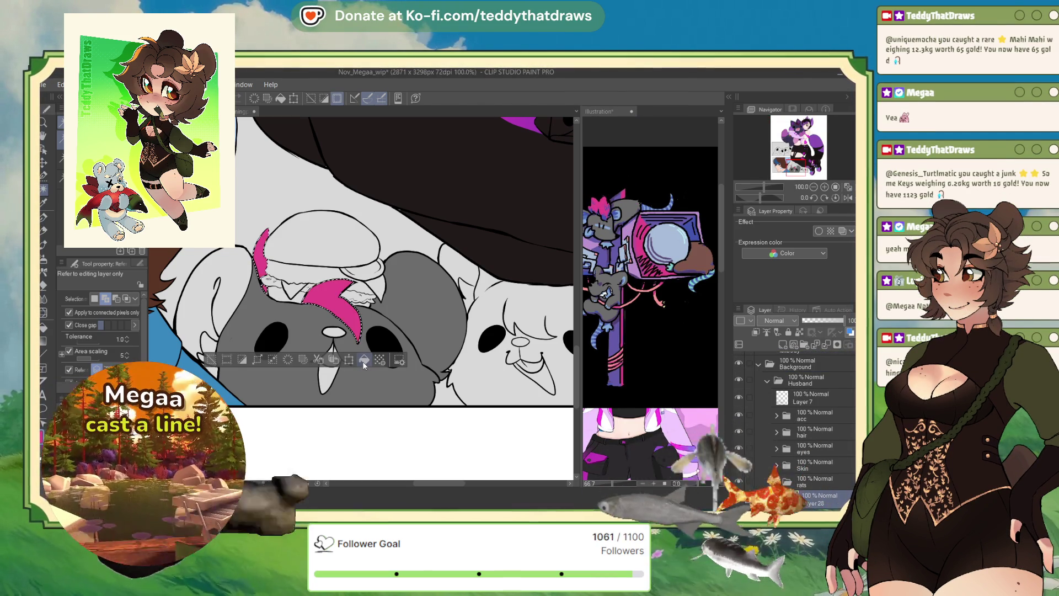
pyautogui.hotkey('ctrl', 'd')
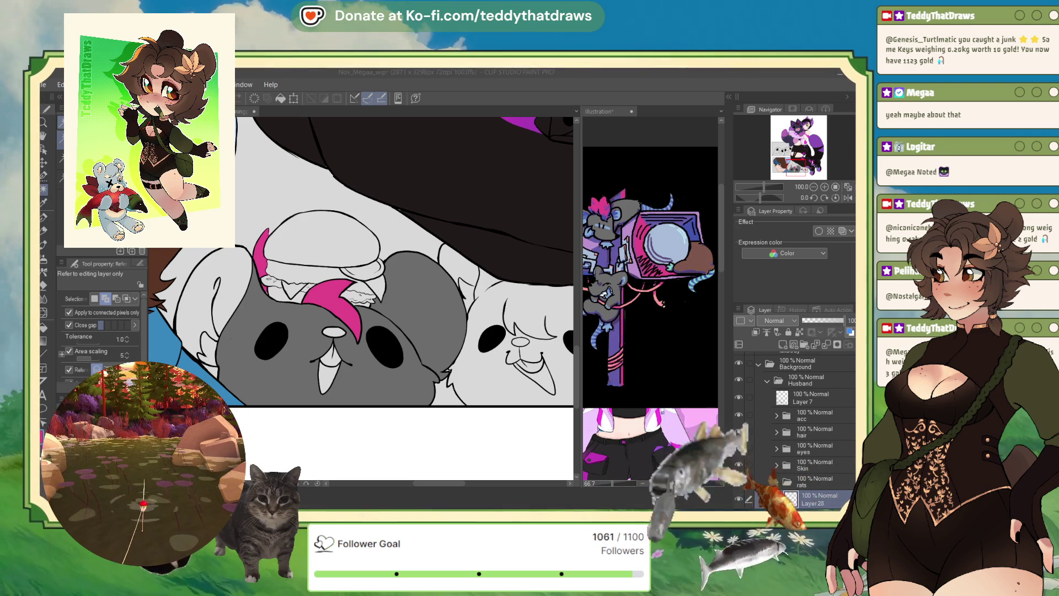
pyautogui.click(324, 303)
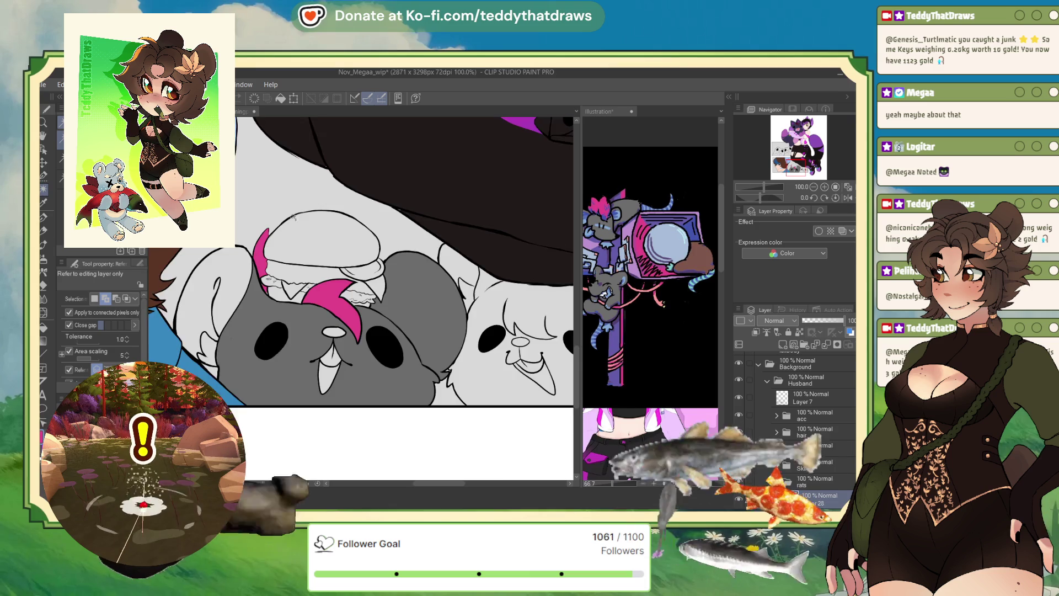
pyautogui.scroll(2, 264, 254)
pyautogui.press('p')
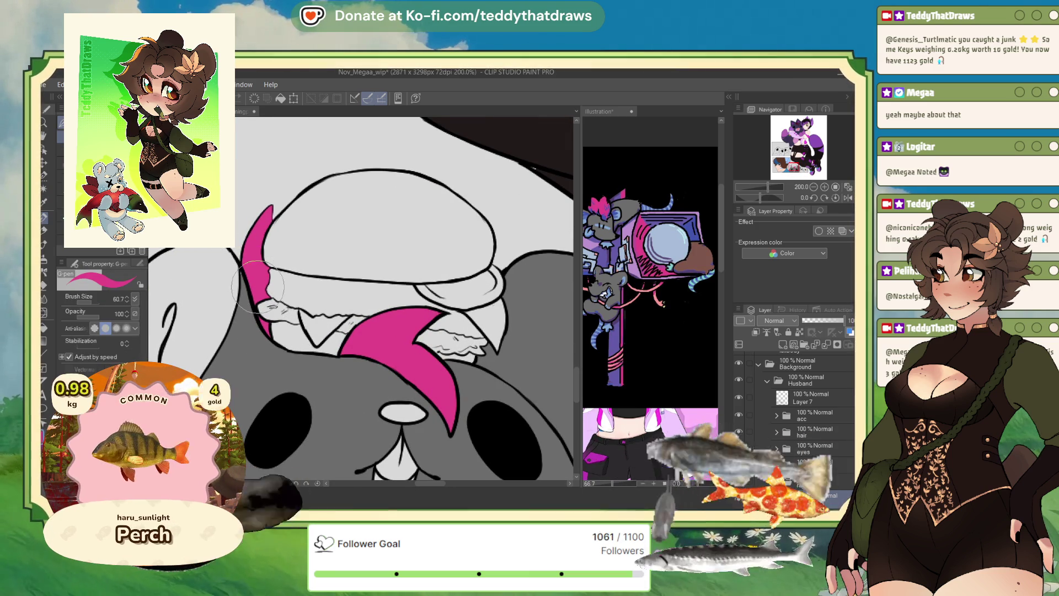
# - Glance at the Illustration reference document, then return to Nov_Megaa_wip
pyautogui.scroll(-3, 265, 281)
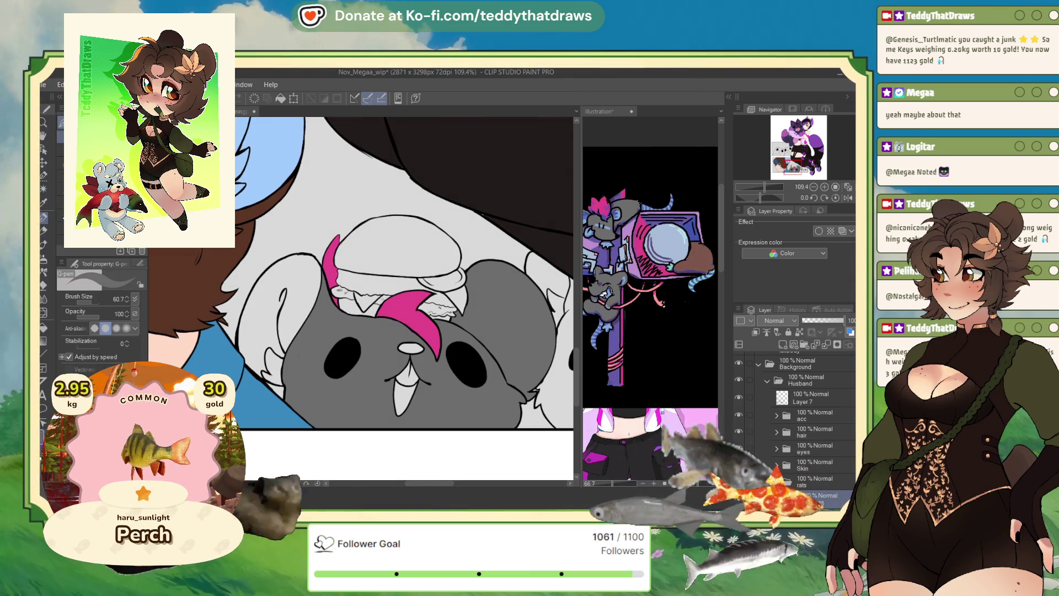
pyautogui.scroll(-3, 803, 456)
pyautogui.scroll(3, 298, 279)
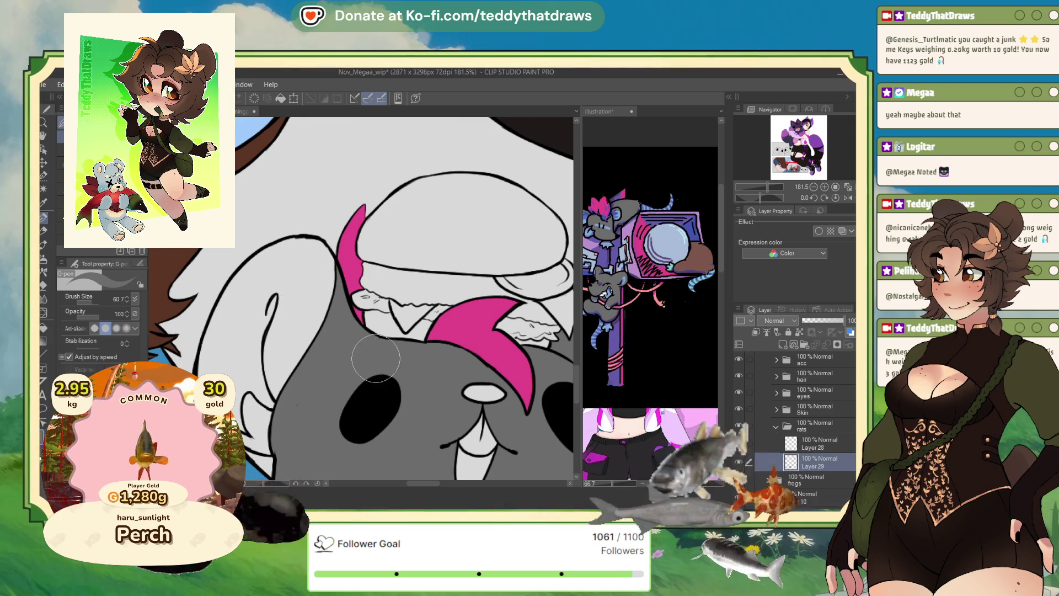
pyautogui.click(661, 234)
pyautogui.scroll(5, 664, 303)
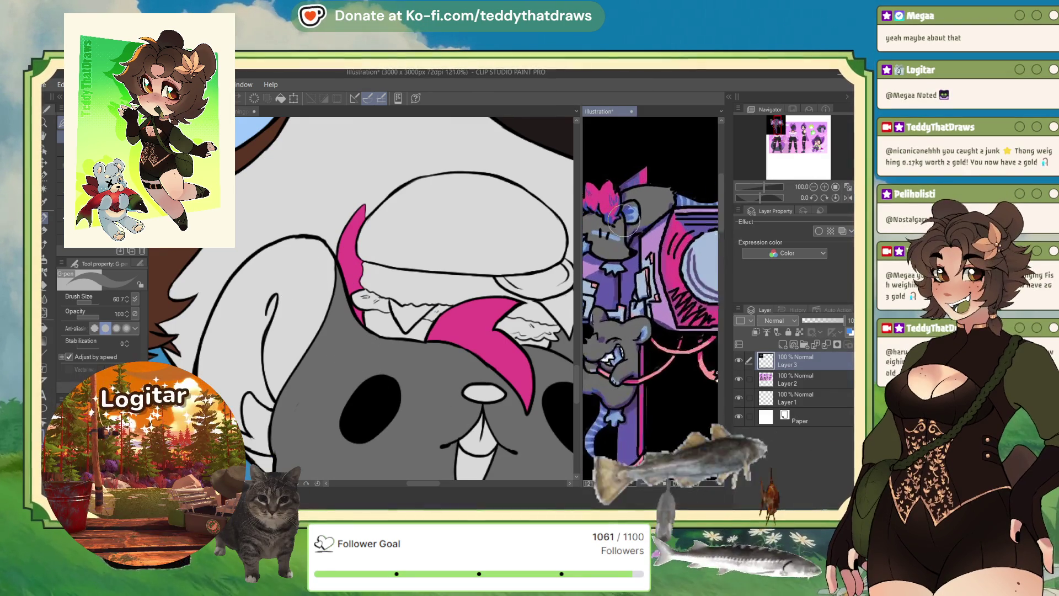
pyautogui.click(291, 243)
# - Auto-select the left rat's white fur areas
pyautogui.scroll(-5, 292, 243)
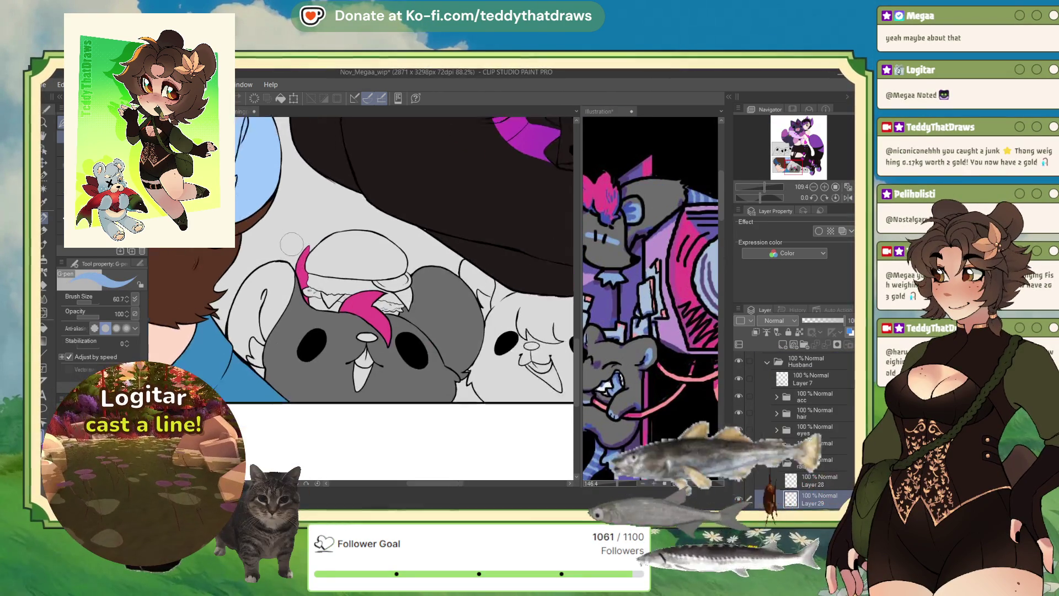
pyautogui.click(44, 189)
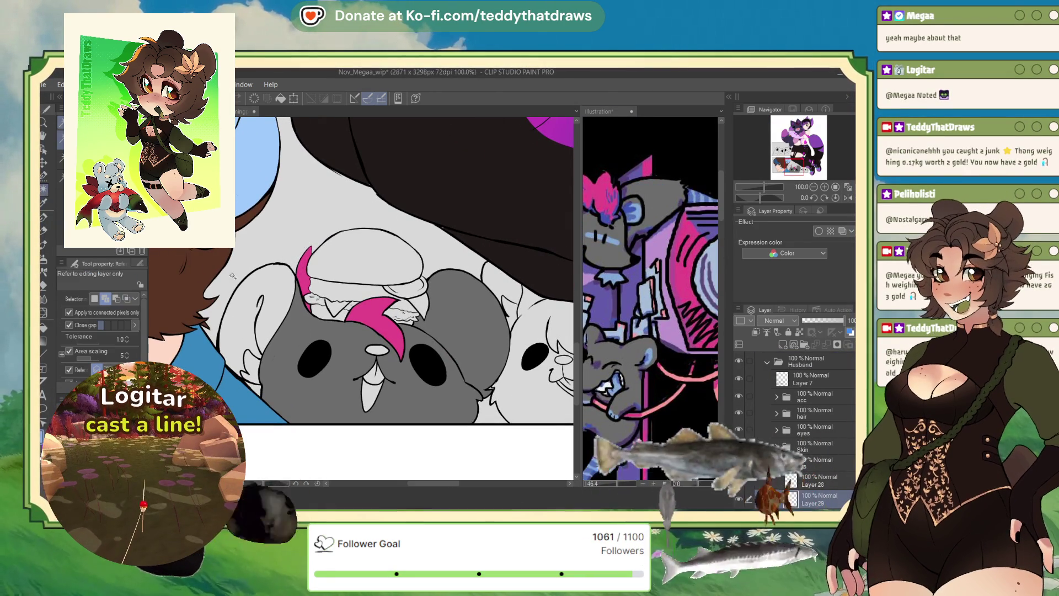
pyautogui.click(251, 364)
# - Extend the fur selection left of the grey centre rat and fill it light blue
pyautogui.click(277, 383)
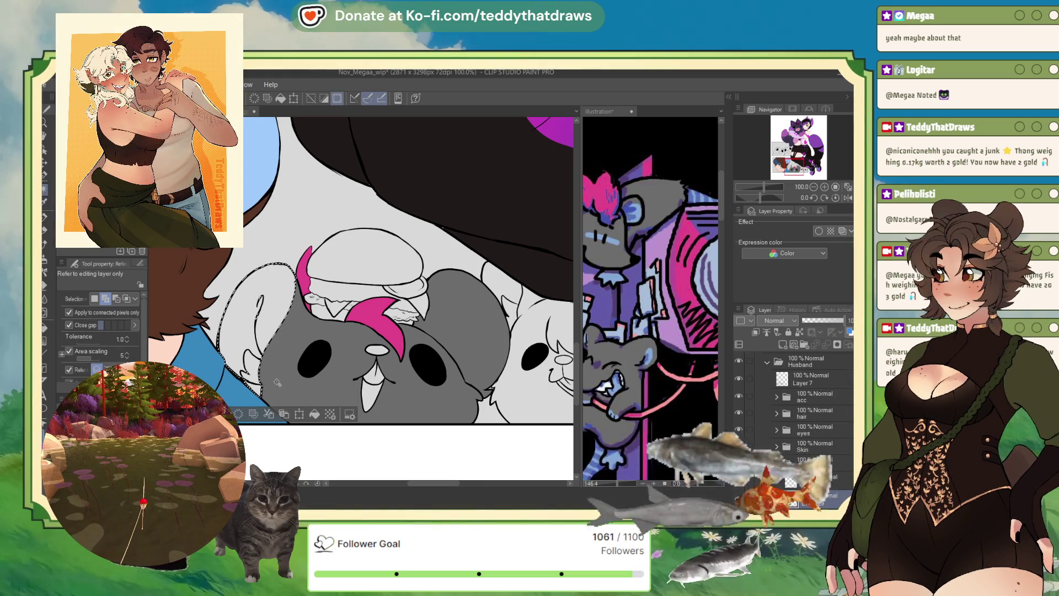
pyautogui.click(280, 311)
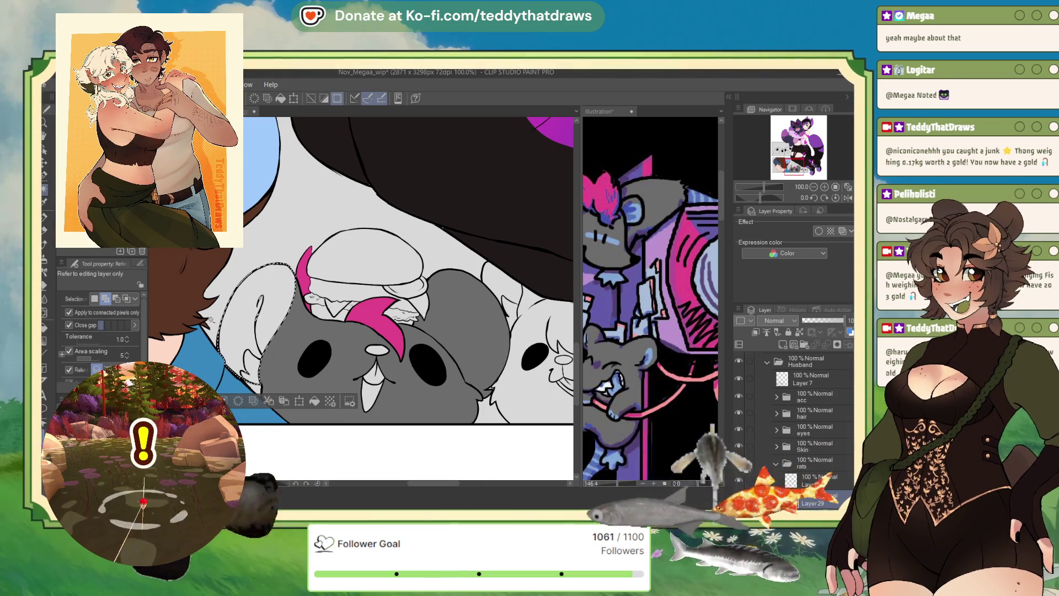
pyautogui.click(44, 175)
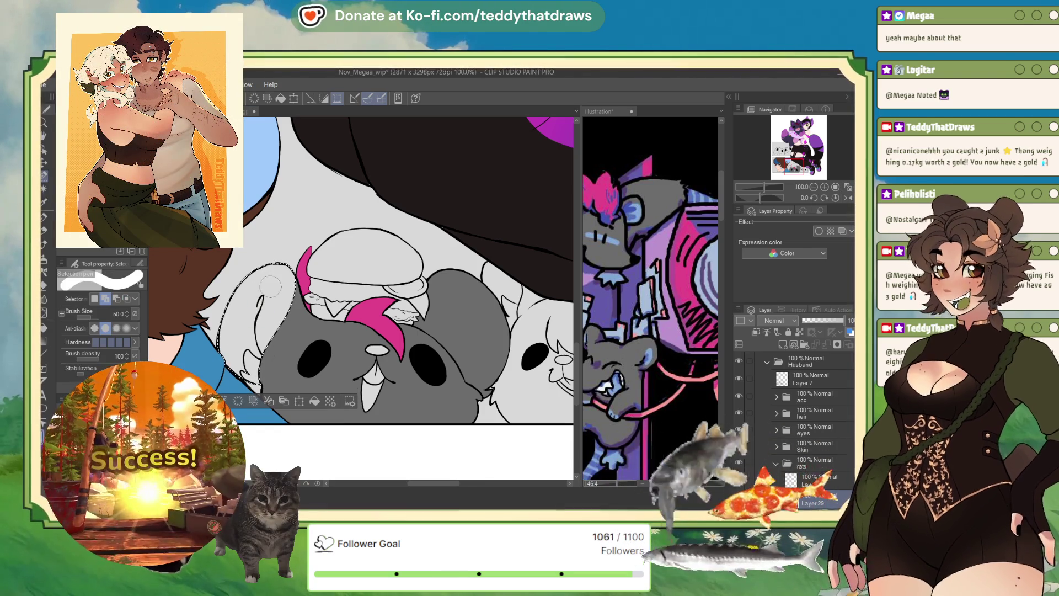
pyautogui.click(315, 401)
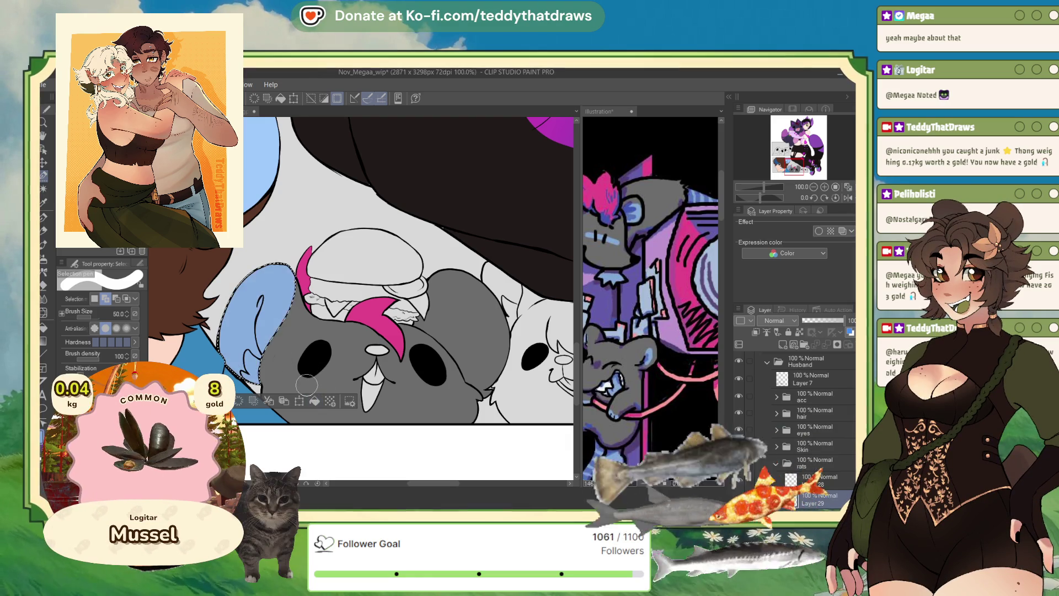
pyautogui.hotkey('ctrl', 'd')
pyautogui.scroll(-2, 433, 216)
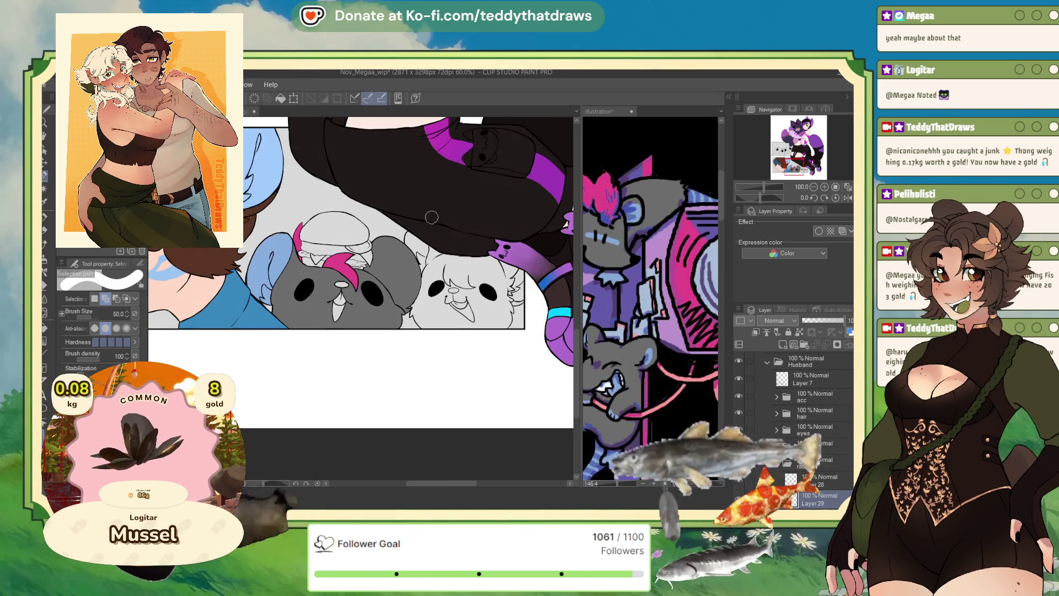
pyautogui.scroll(-1, 433, 216)
pyautogui.scroll(-7, 601, 321)
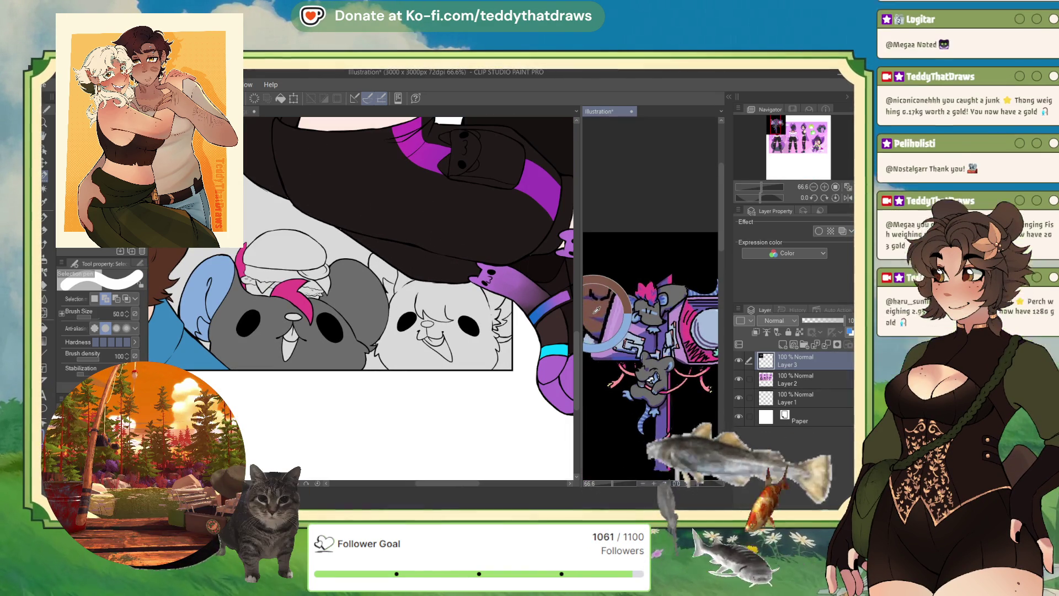
# - Fill the right rat's white face and its small fur tuft with brown
pyautogui.scroll(2, 475, 267)
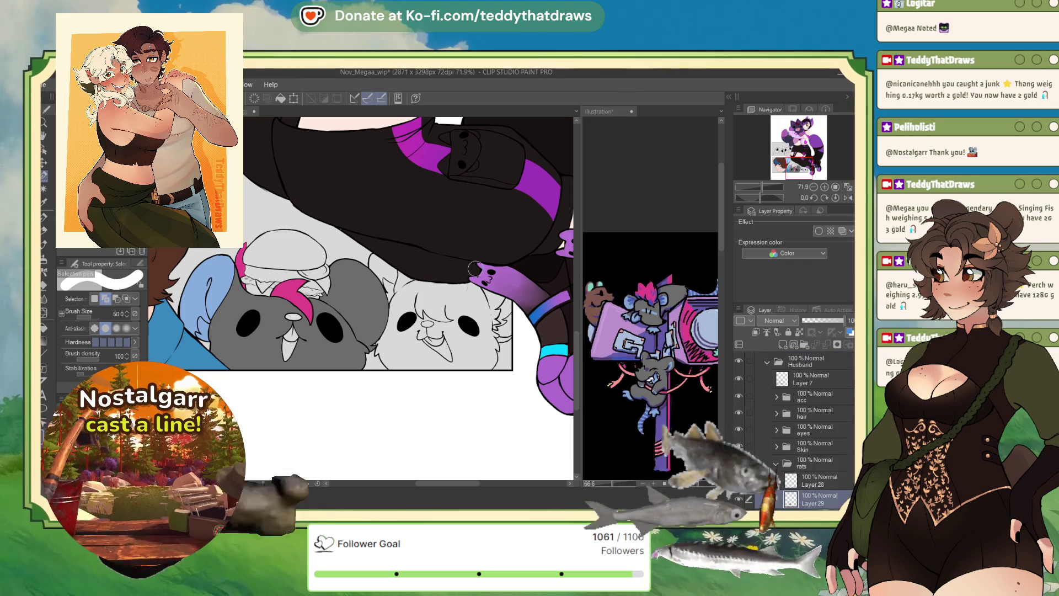
pyautogui.press('w')
pyautogui.click(446, 386)
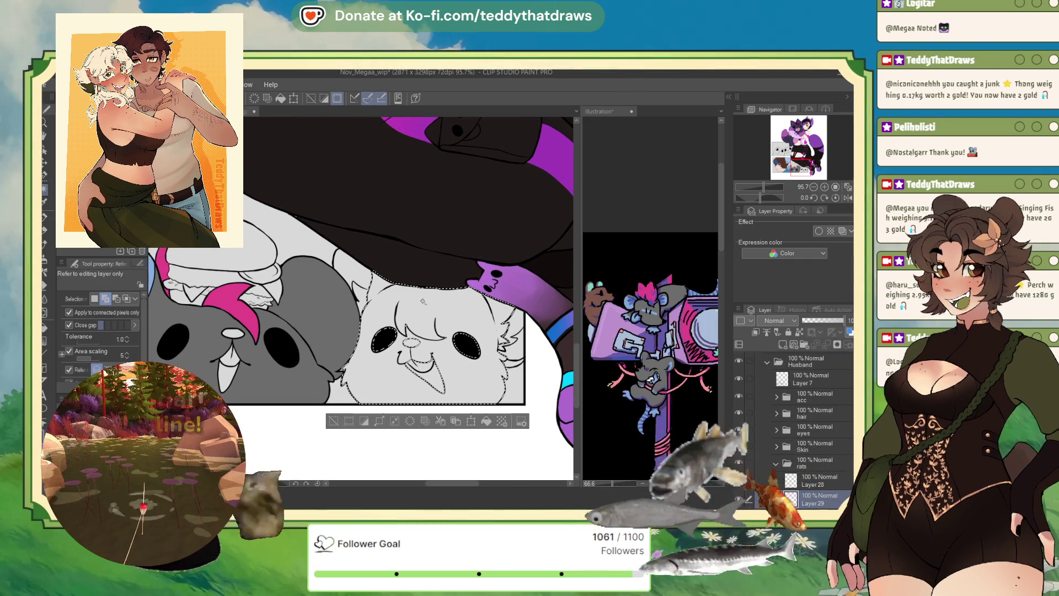
pyautogui.click(484, 421)
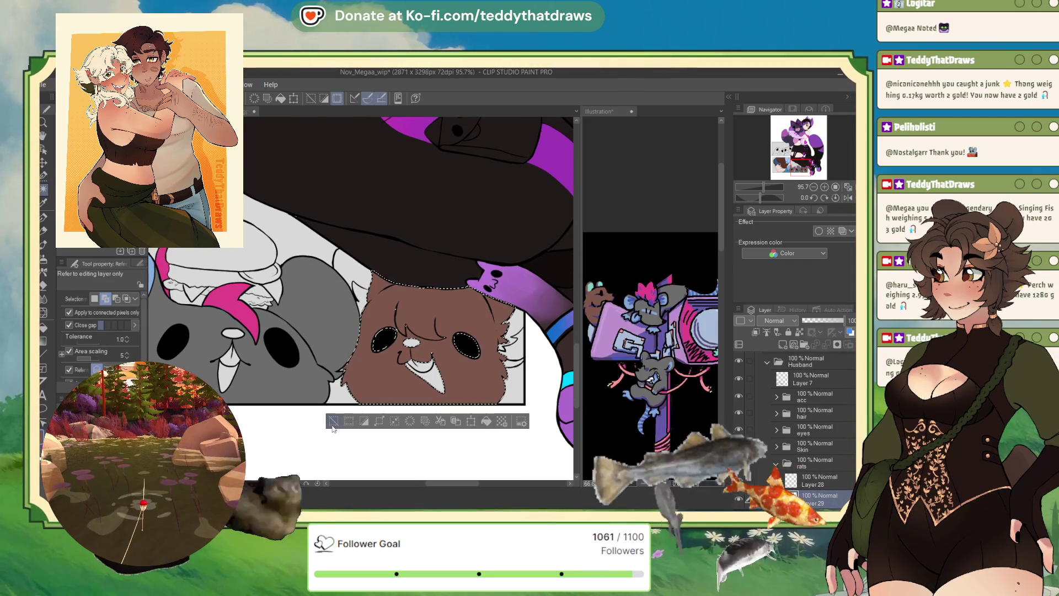
pyautogui.hotkey('ctrl', 'd')
pyautogui.click(512, 365)
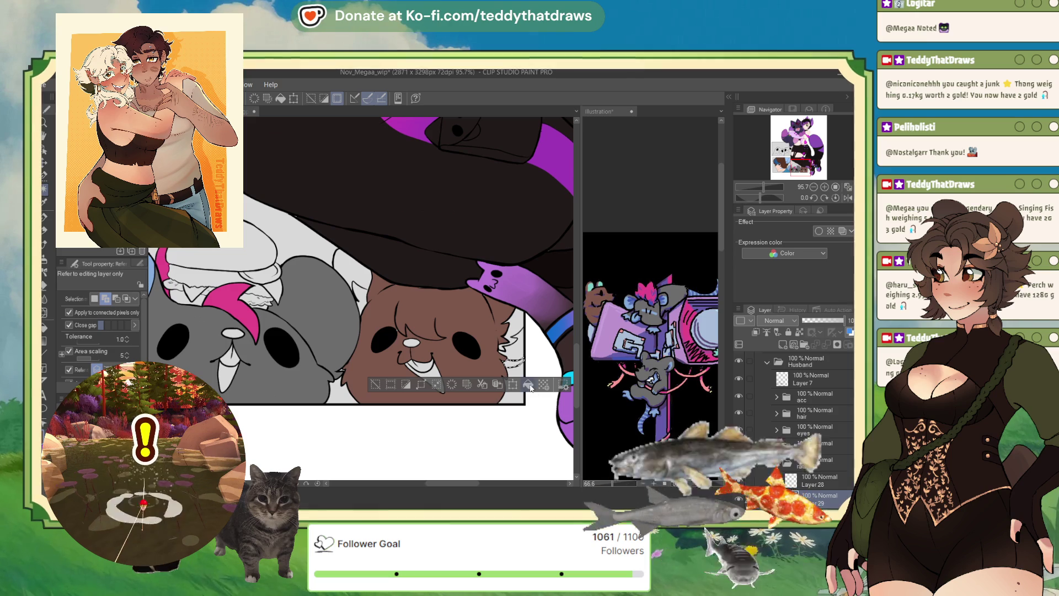
pyautogui.click(530, 387)
pyautogui.hotkey('ctrl', 'd')
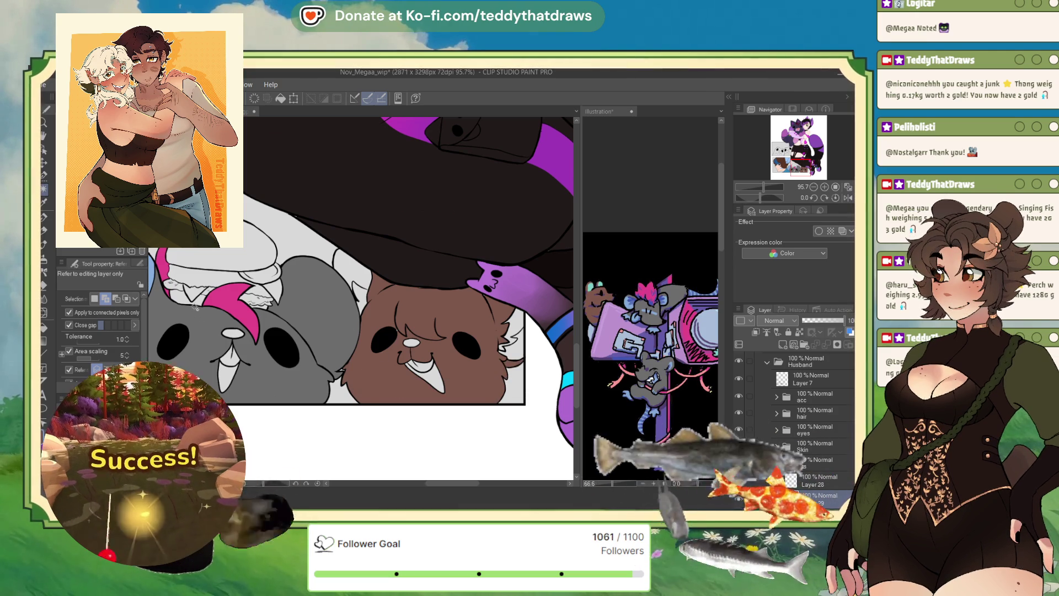
# - Auto-select the remaining small white patch and tuft on the brown rat
pyautogui.click(44, 183)
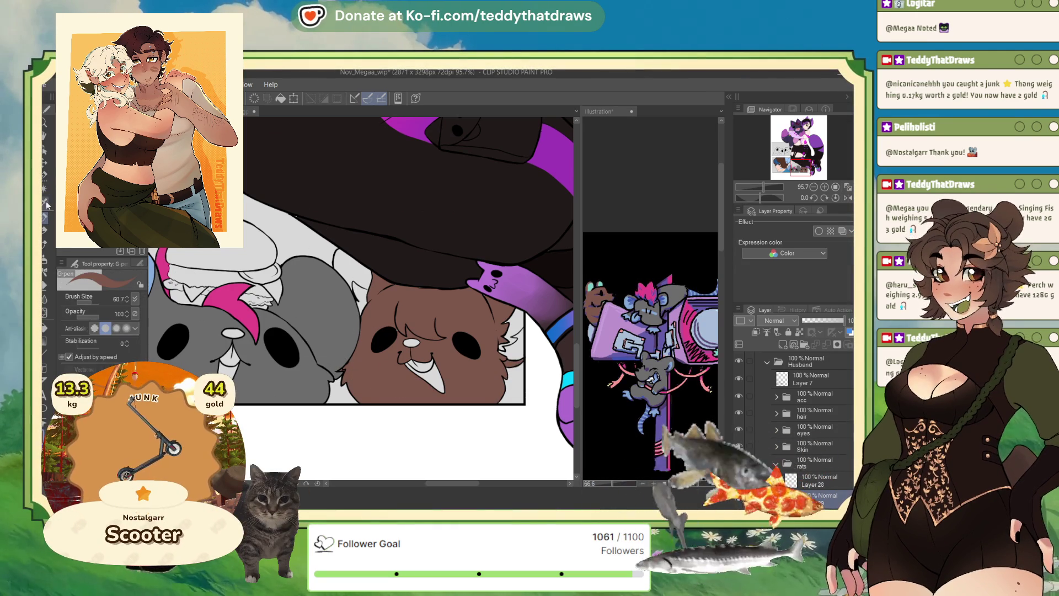
pyautogui.press('g')
pyautogui.click(366, 270)
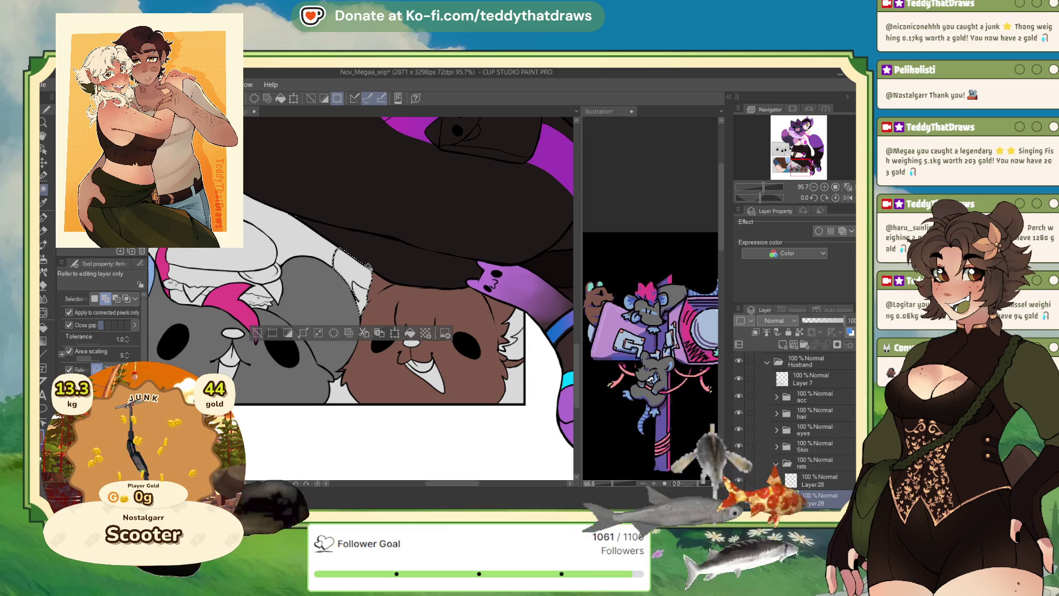
pyautogui.click(511, 337)
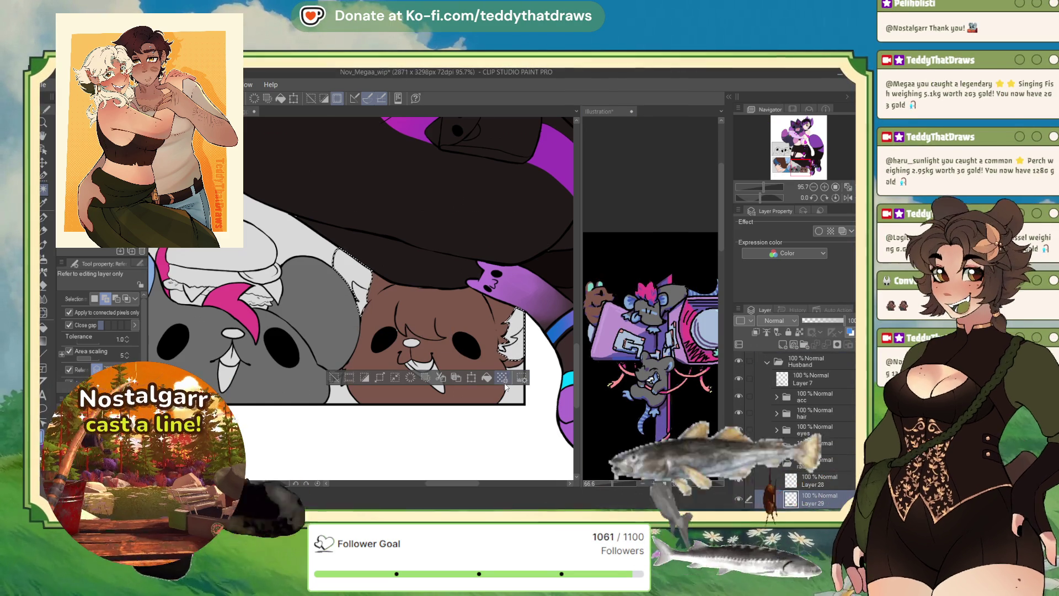
# - Fill the brown rat's small white patches and both teeth with light blue
pyautogui.click(486, 377)
pyautogui.click(333, 377)
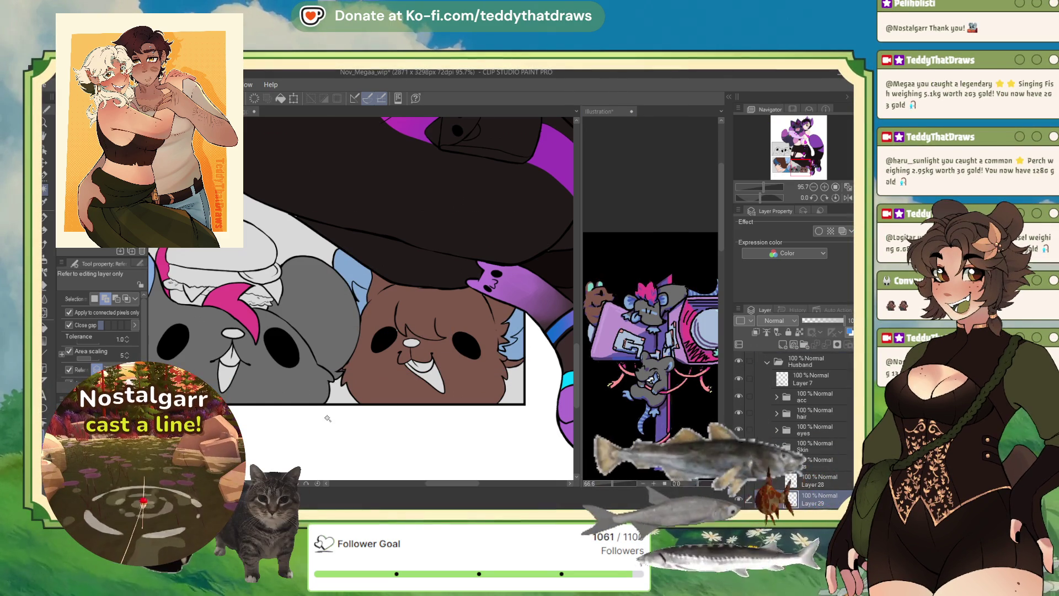
pyautogui.click(426, 371)
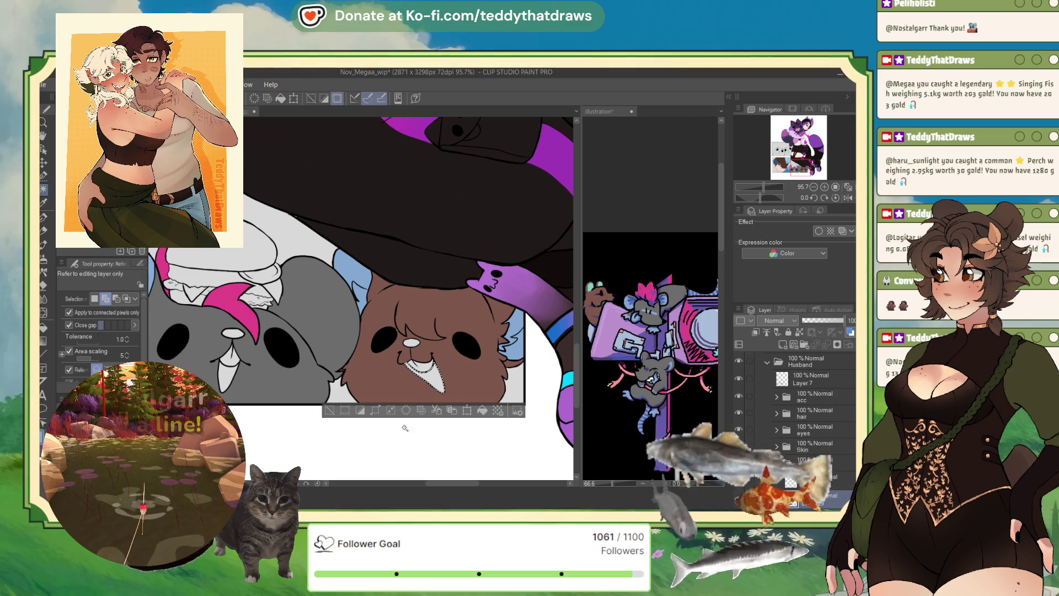
pyautogui.click(226, 377)
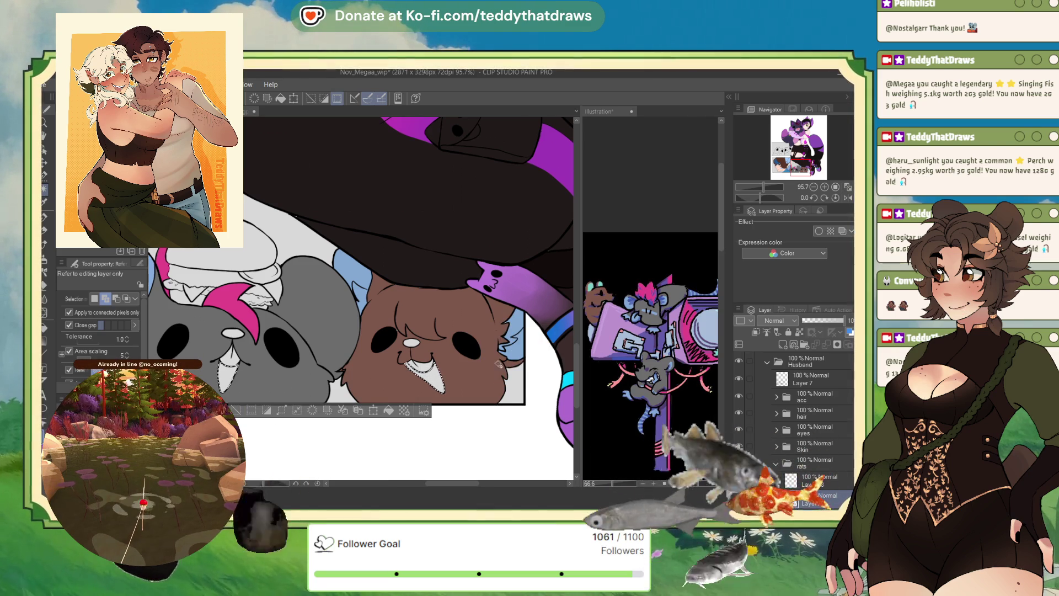
pyautogui.hotkey('alt', 'BackSpace')
pyautogui.hotkey('ctrl', 'd')
# - Select both rats' white noses and fill them black
pyautogui.click(254, 363)
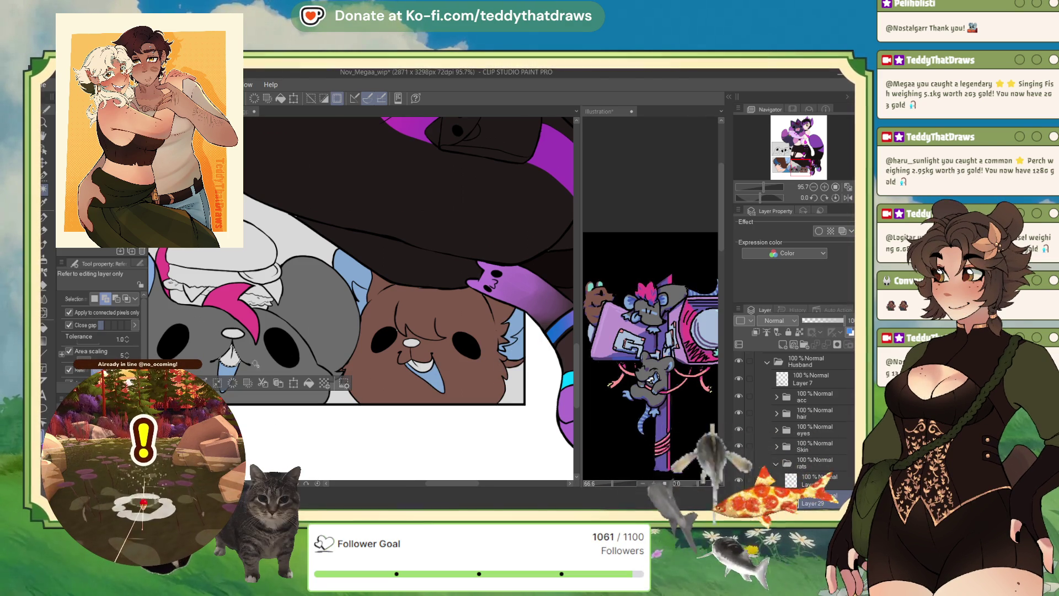
pyautogui.click(423, 365)
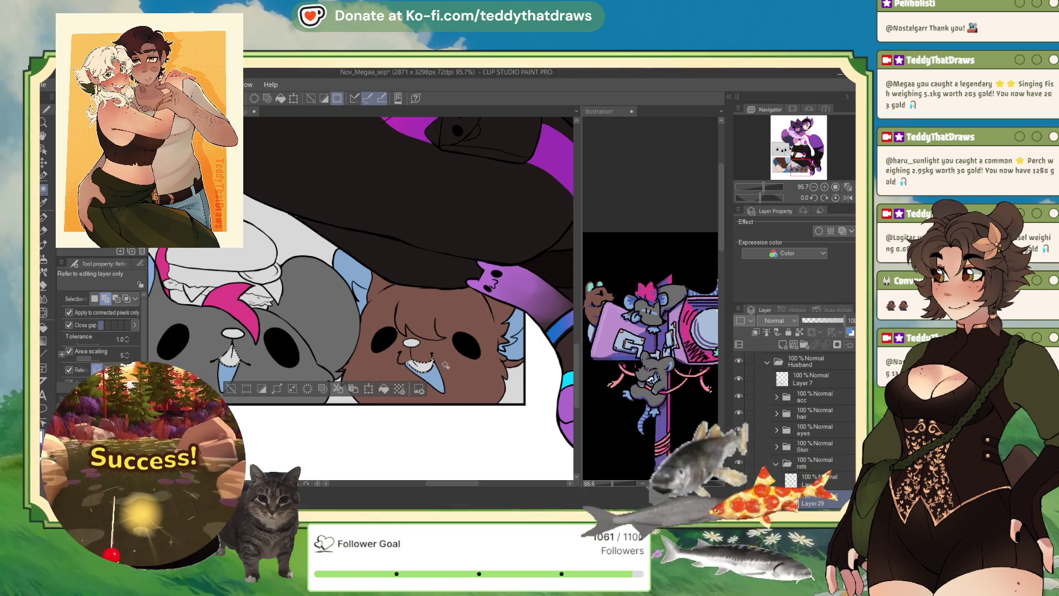
pyautogui.click(230, 388)
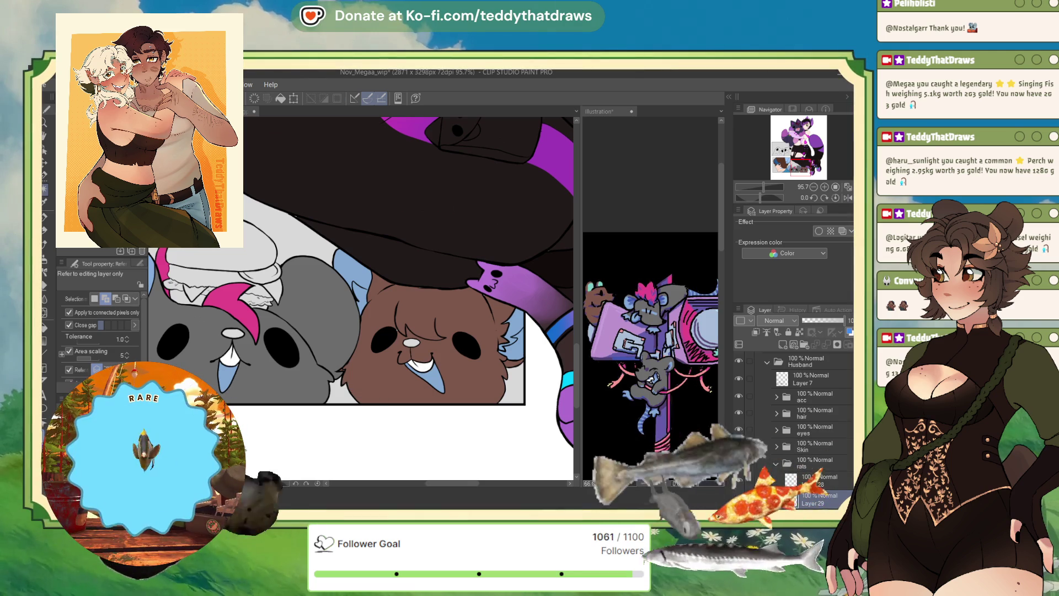
pyautogui.click(411, 342)
pyautogui.click(233, 333)
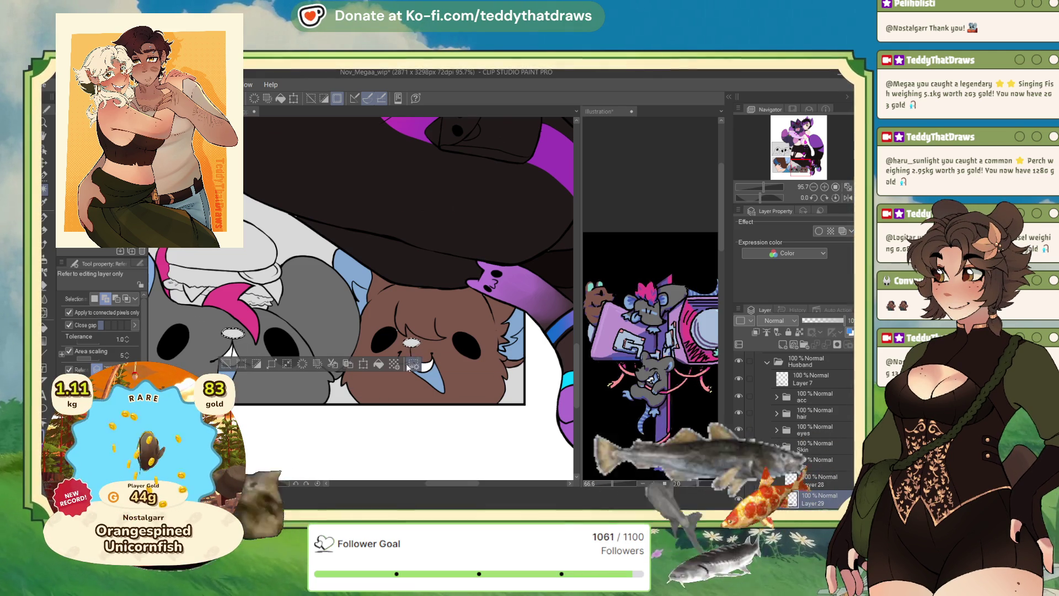
pyautogui.click(379, 363)
pyautogui.hotkey('ctrl', 'd')
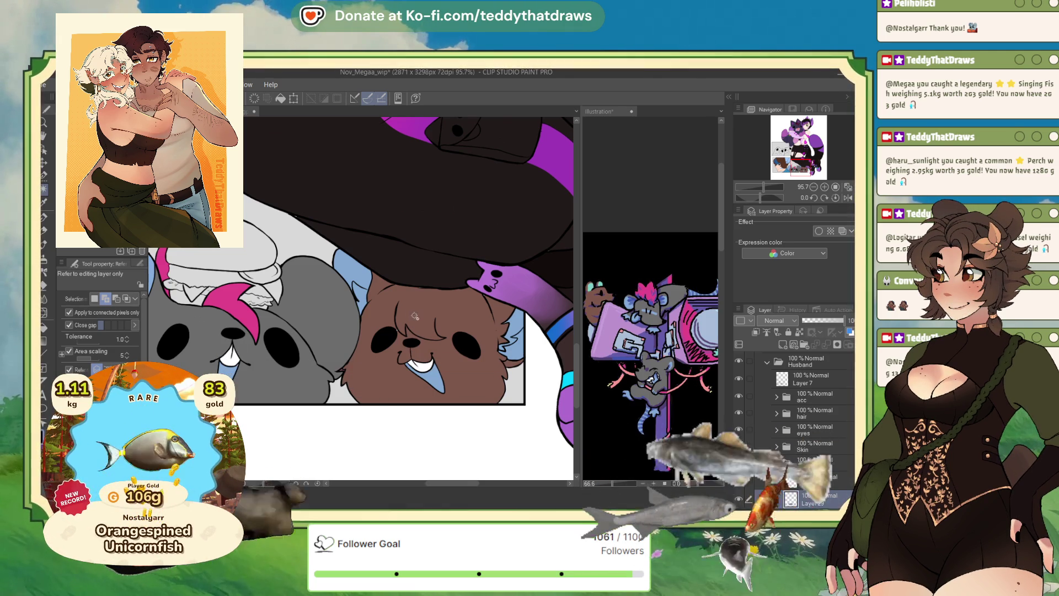
pyautogui.click(44, 220)
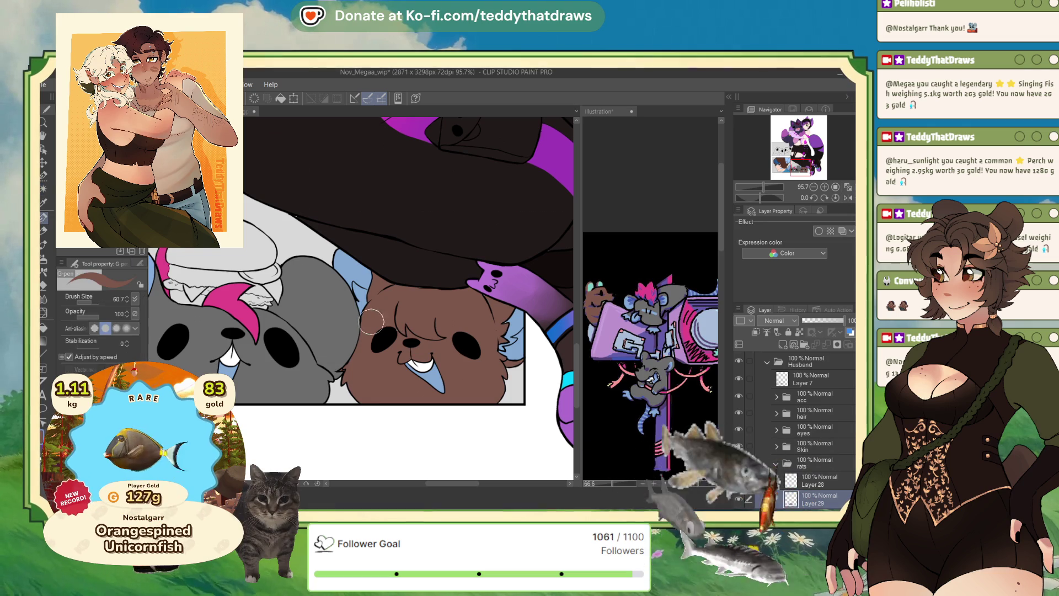
pyautogui.scroll(-2, 394, 315)
pyautogui.scroll(-2, 443, 295)
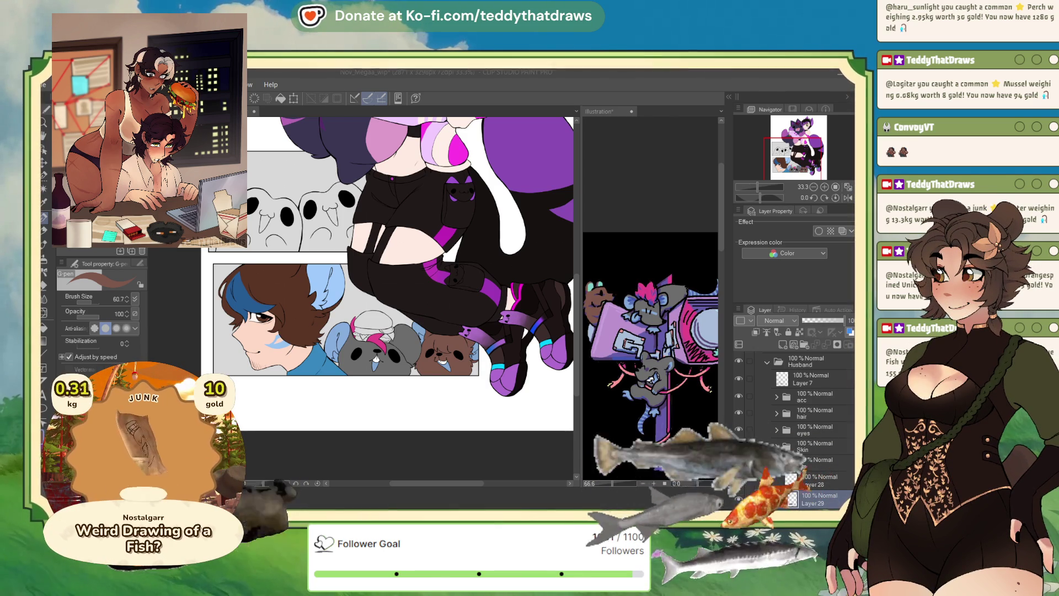
pyautogui.scroll(3, 408, 323)
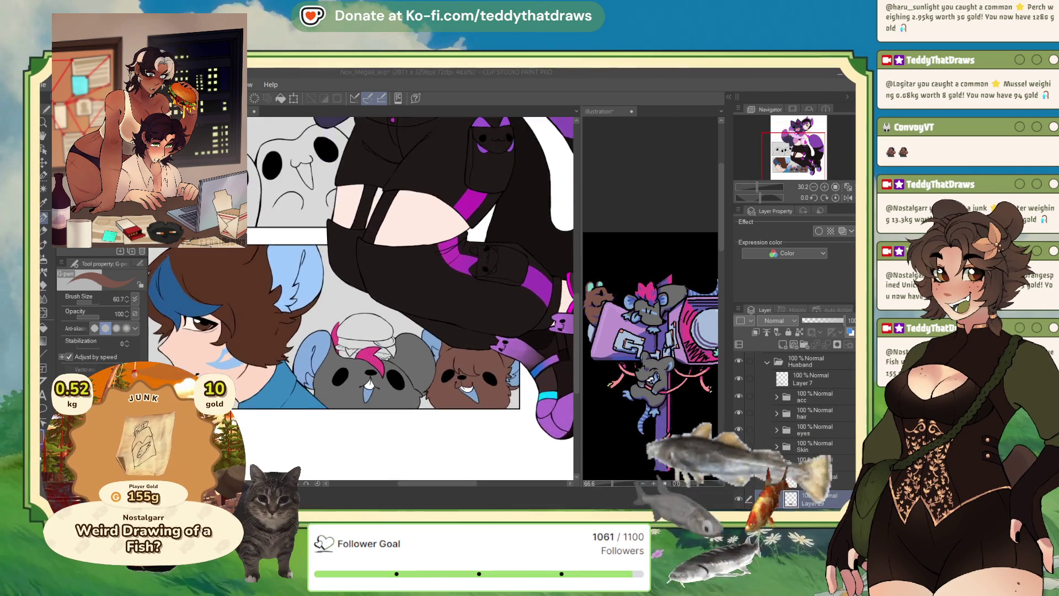
pyautogui.scroll(3, 408, 323)
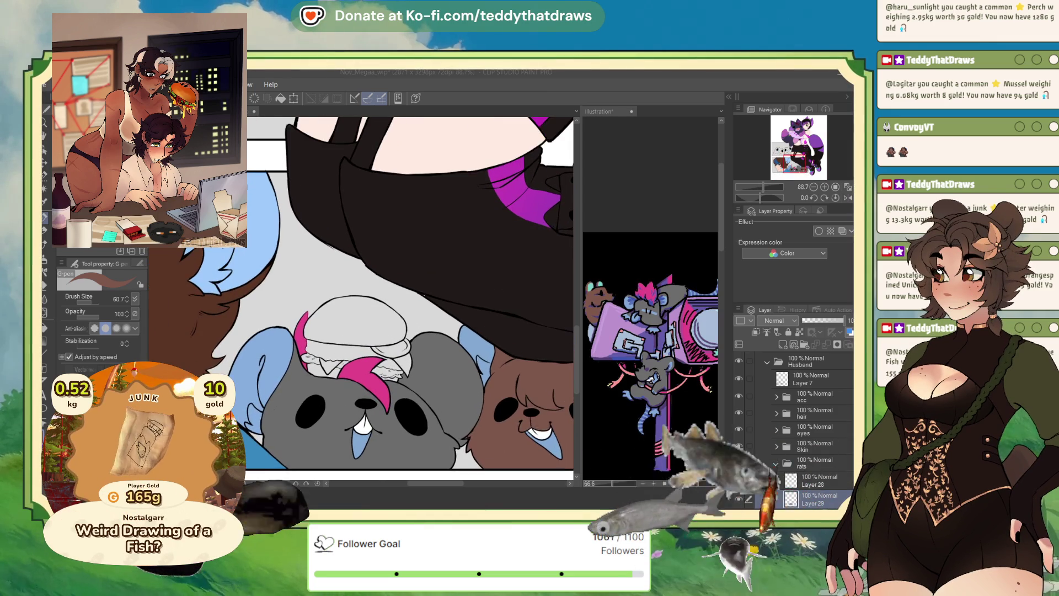
pyautogui.scroll(-5, 409, 322)
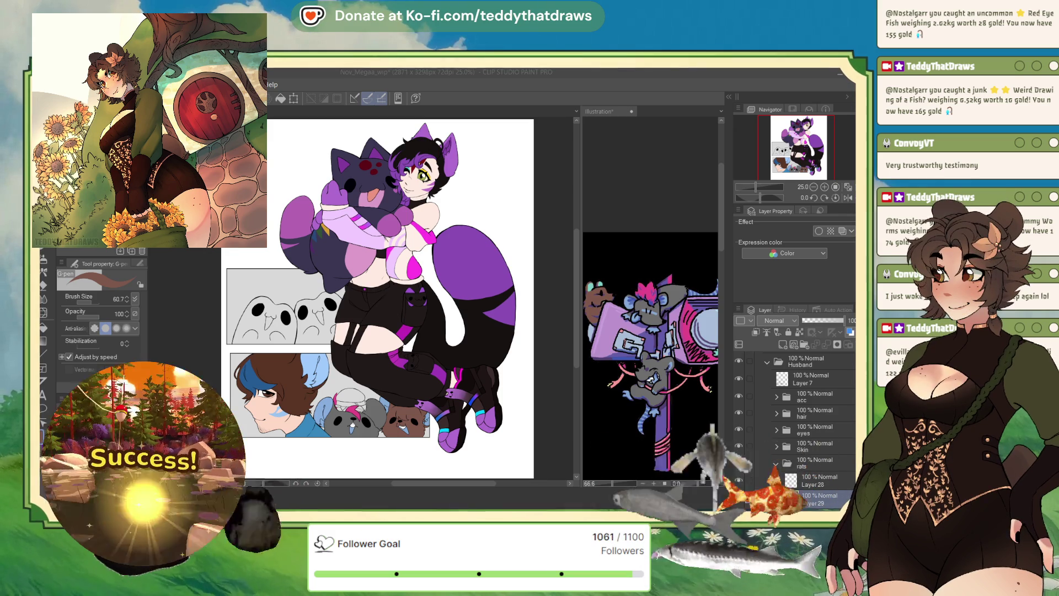
pyautogui.scroll(6, 358, 389)
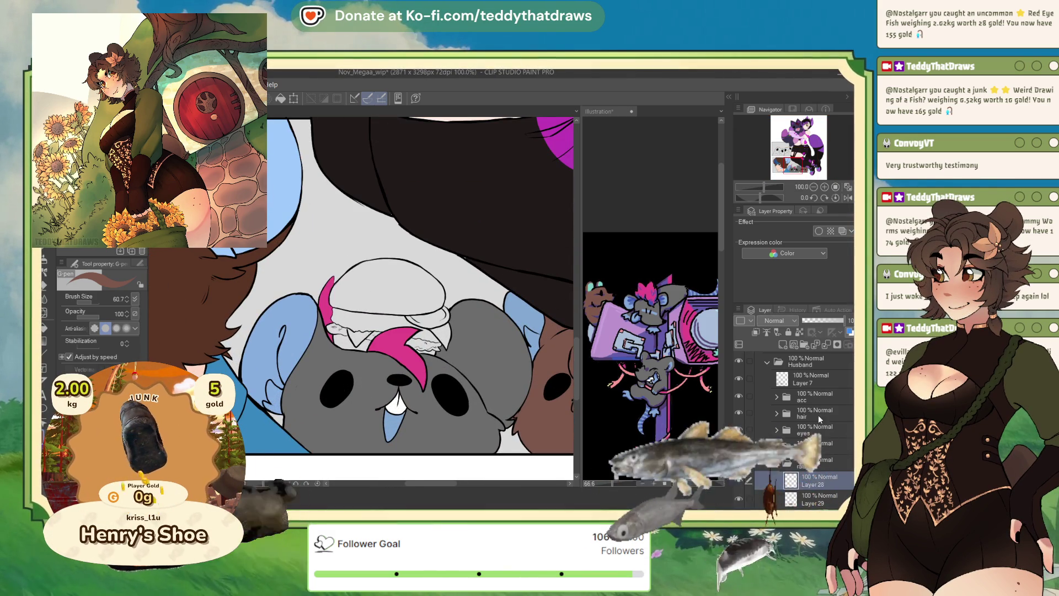
# - Add a new layer in the rats folder and fill the burger bun tan
pyautogui.click(782, 345)
pyautogui.press('g')
pyautogui.click(389, 294)
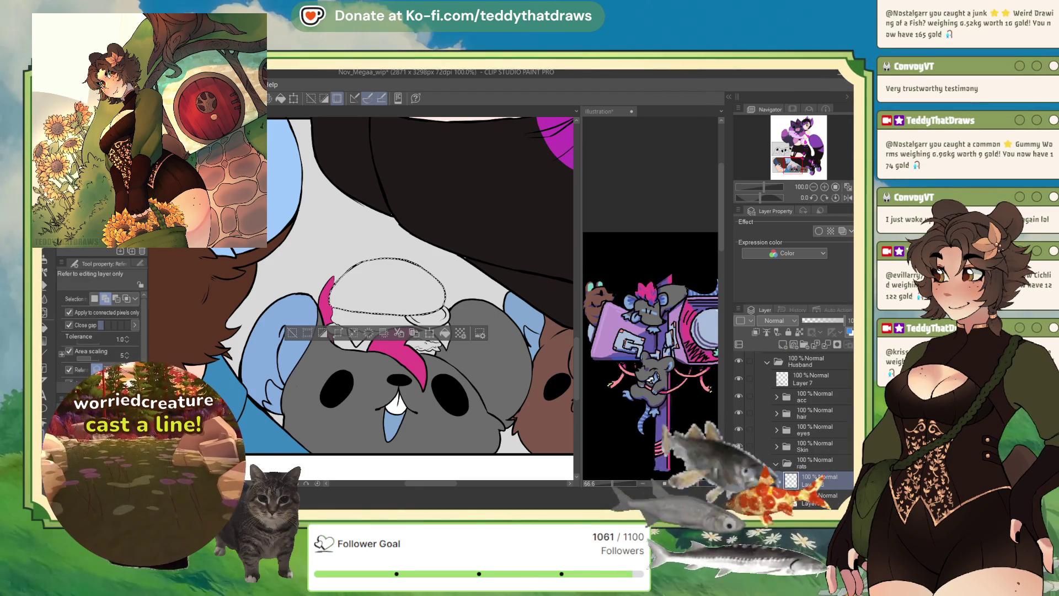
pyautogui.click(386, 287)
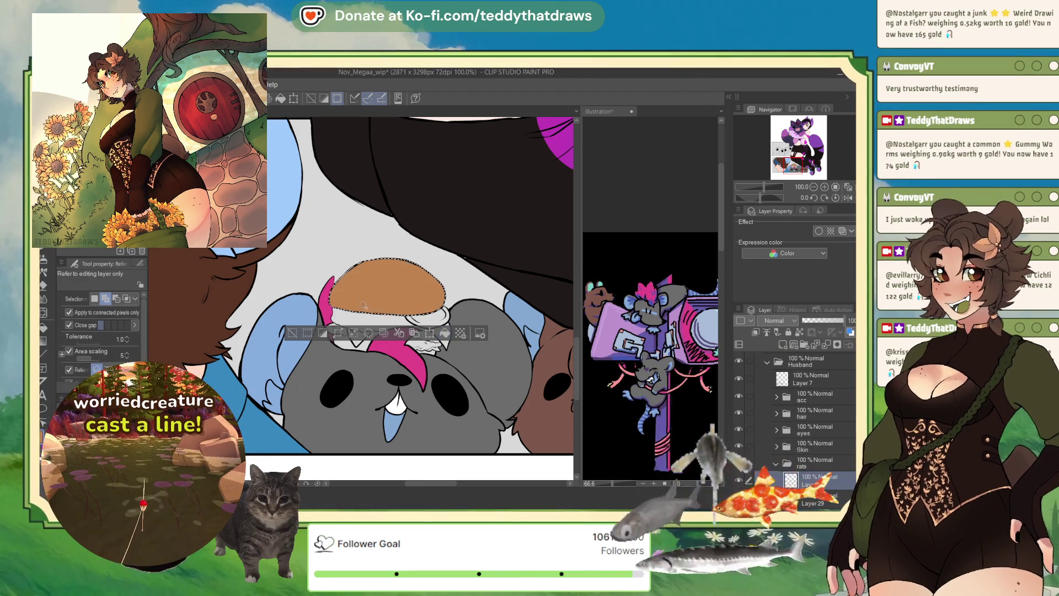
pyautogui.hotkey('ctrl', 'd')
# - Auto-select the lettuce under the bun and fill it green
pyautogui.click(361, 348)
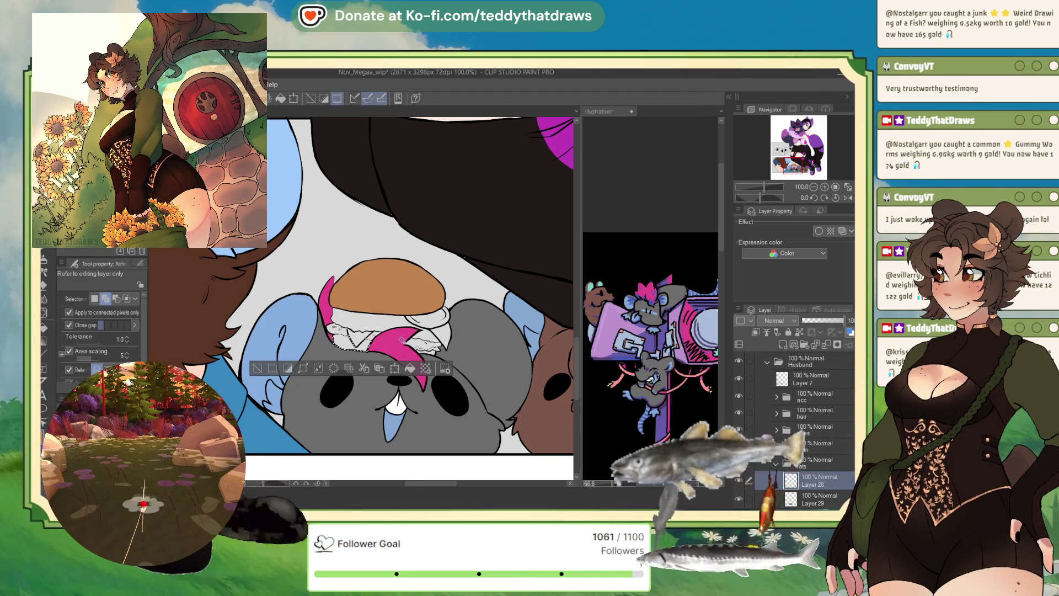
pyautogui.click(444, 352)
pyautogui.click(442, 373)
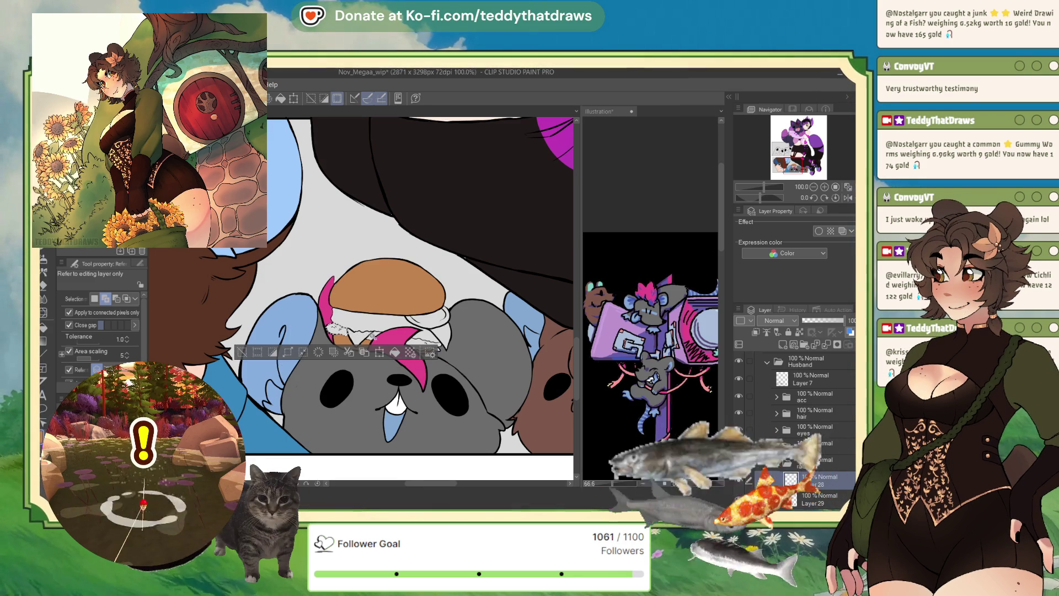
pyautogui.click(390, 336)
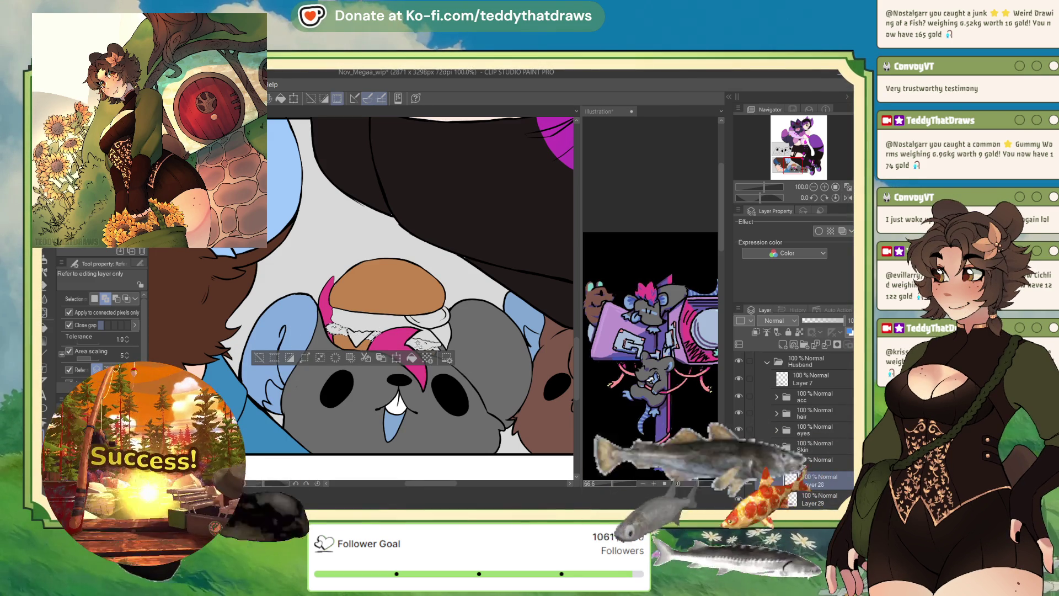
pyautogui.click(433, 346)
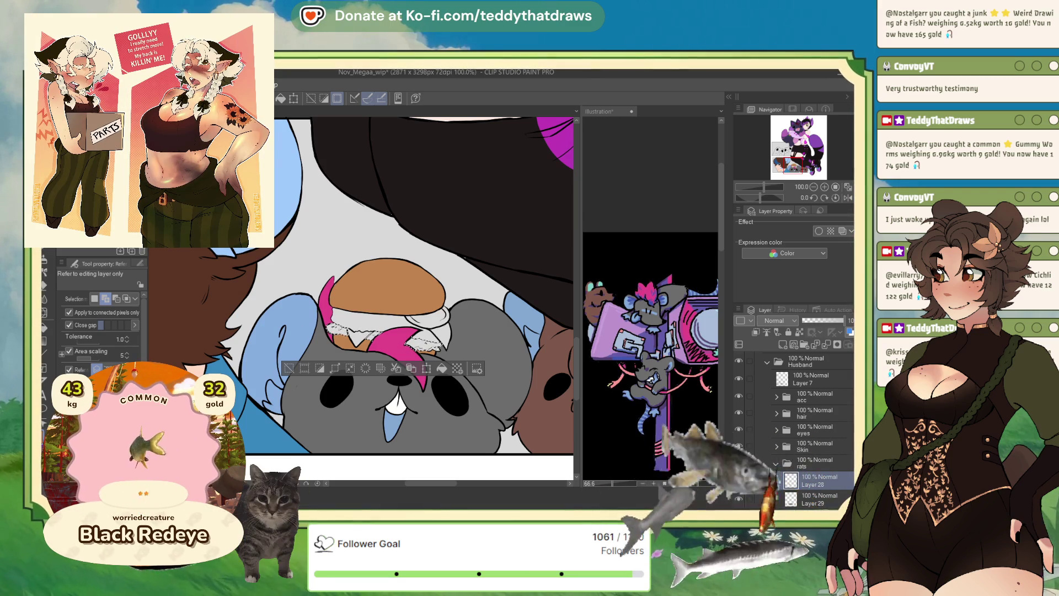
# - Patch the lettuce edge gaps with the Selection pen at brush size 7.2
pyautogui.press('m')
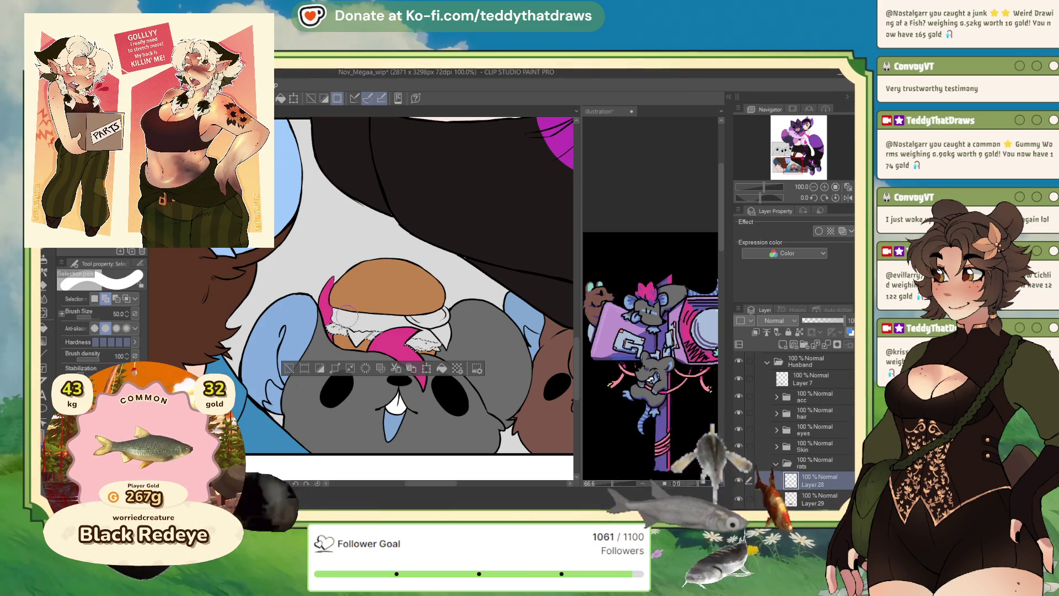
pyautogui.click(93, 320)
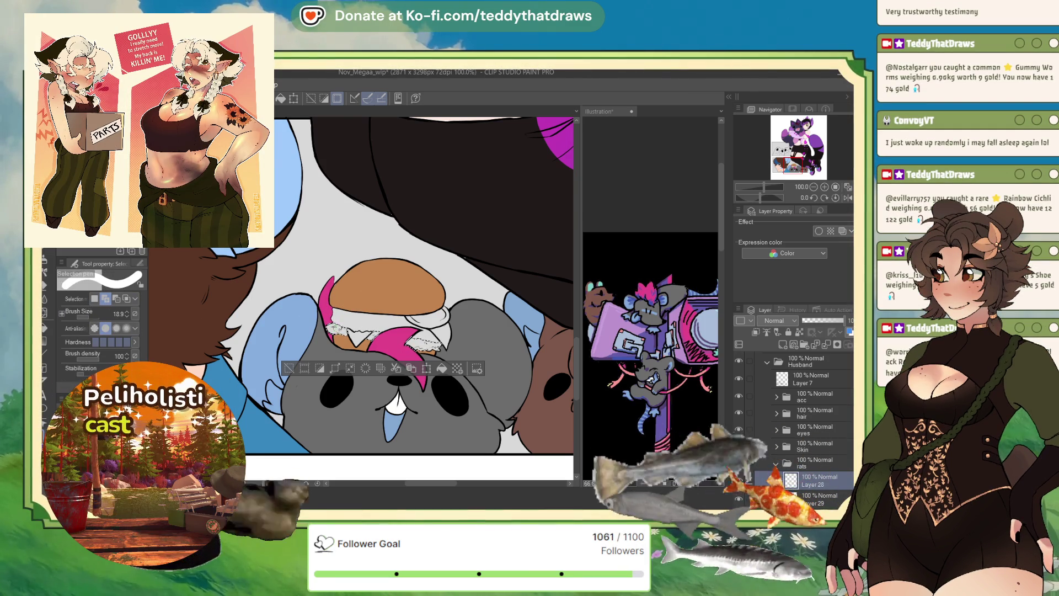
pyautogui.click(87, 320)
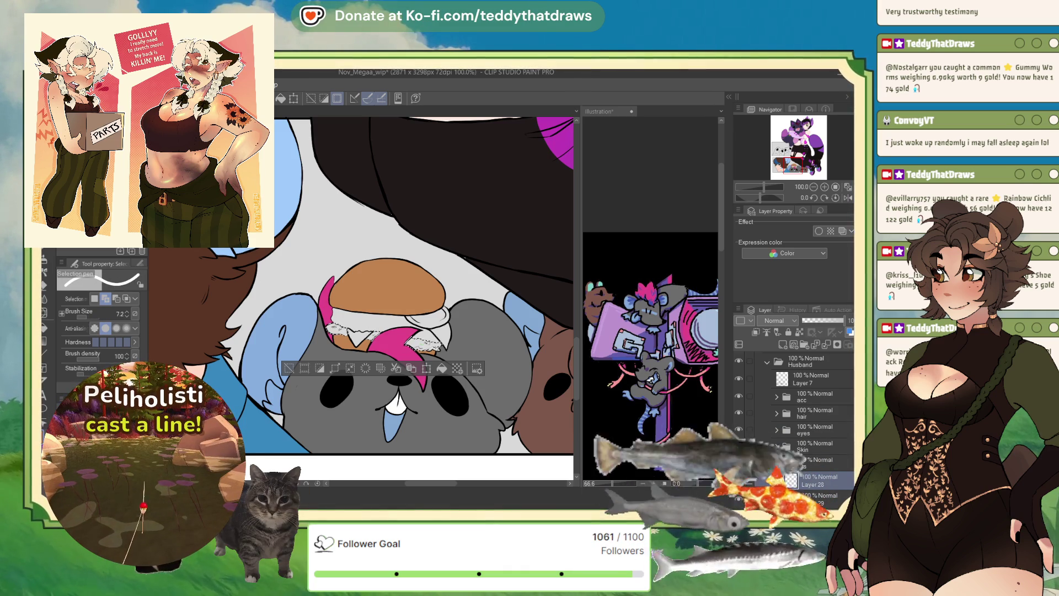
pyautogui.moveTo(428, 345); pyautogui.dragTo(435, 348)
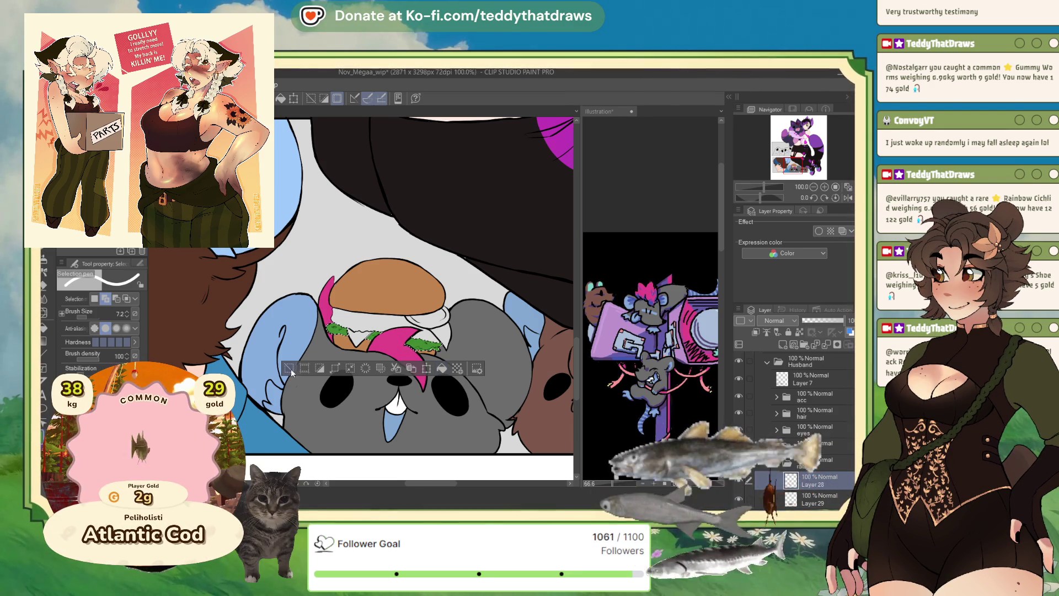
pyautogui.hotkey('ctrl', 'd')
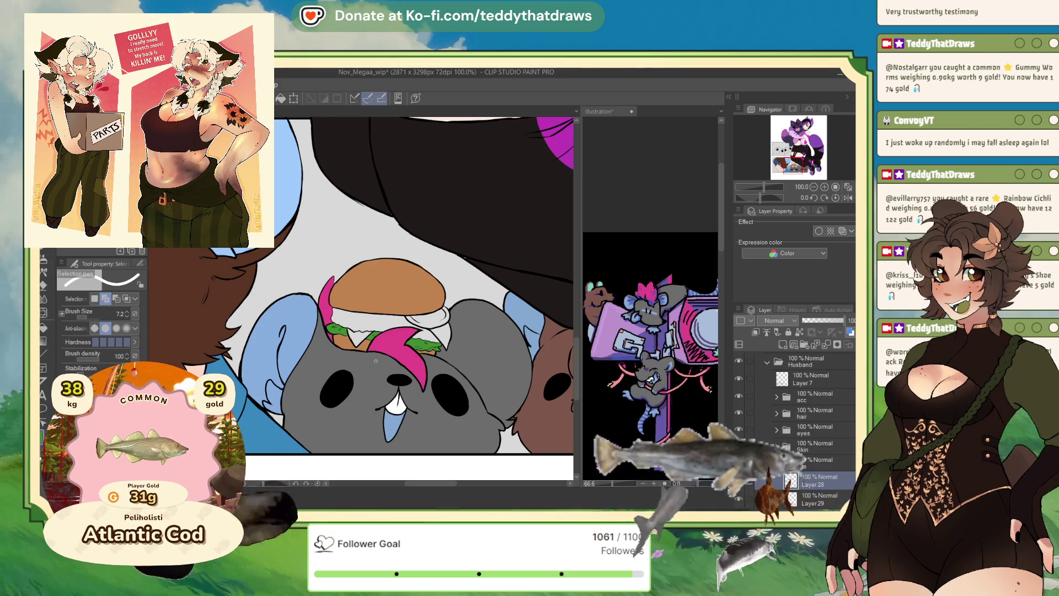
pyautogui.press('p')
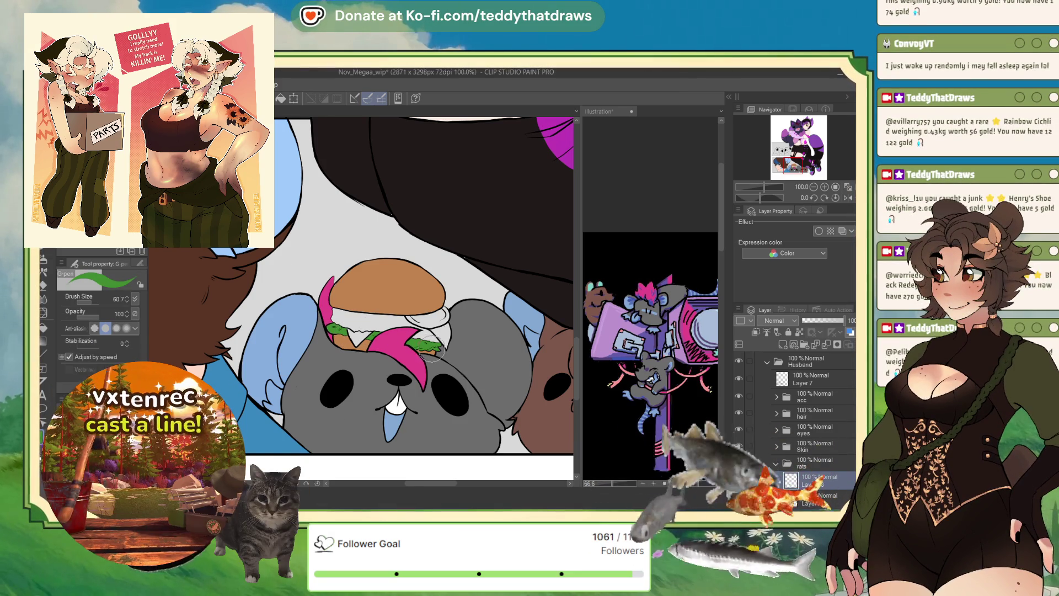
# - Auto-select the burger's remaining toppings and fill them in reds and yellows
pyautogui.scroll(-3, 433, 325)
pyautogui.scroll(2, 395, 281)
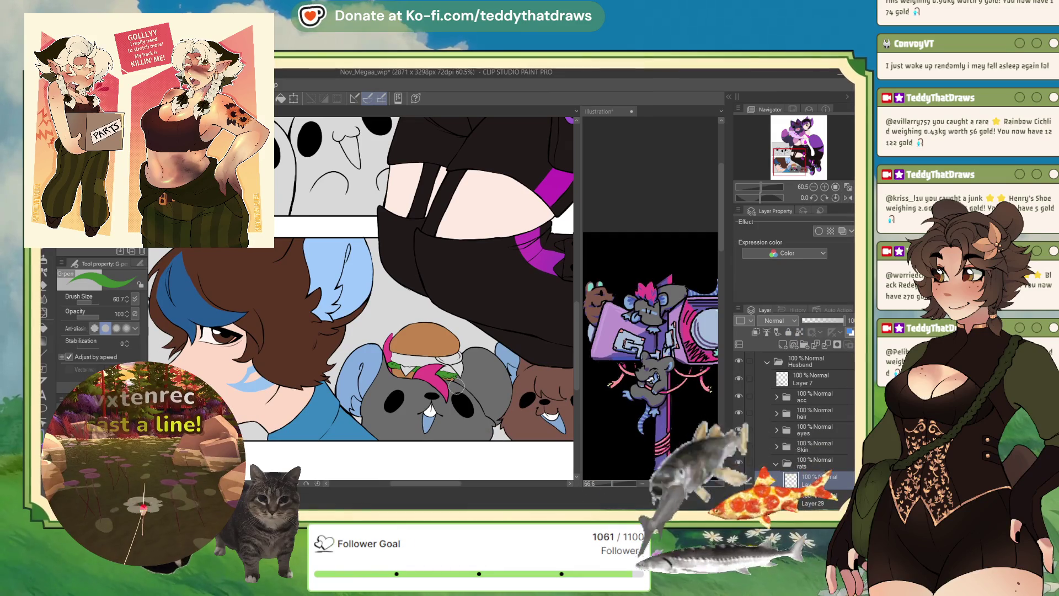
pyautogui.press('w')
pyautogui.click(418, 358)
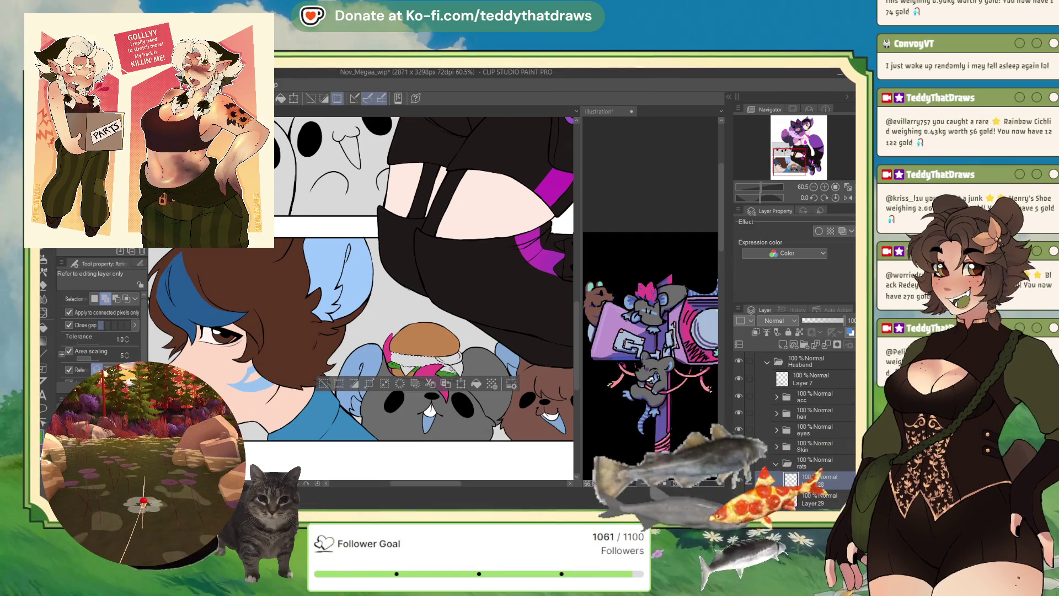
pyautogui.click(476, 378)
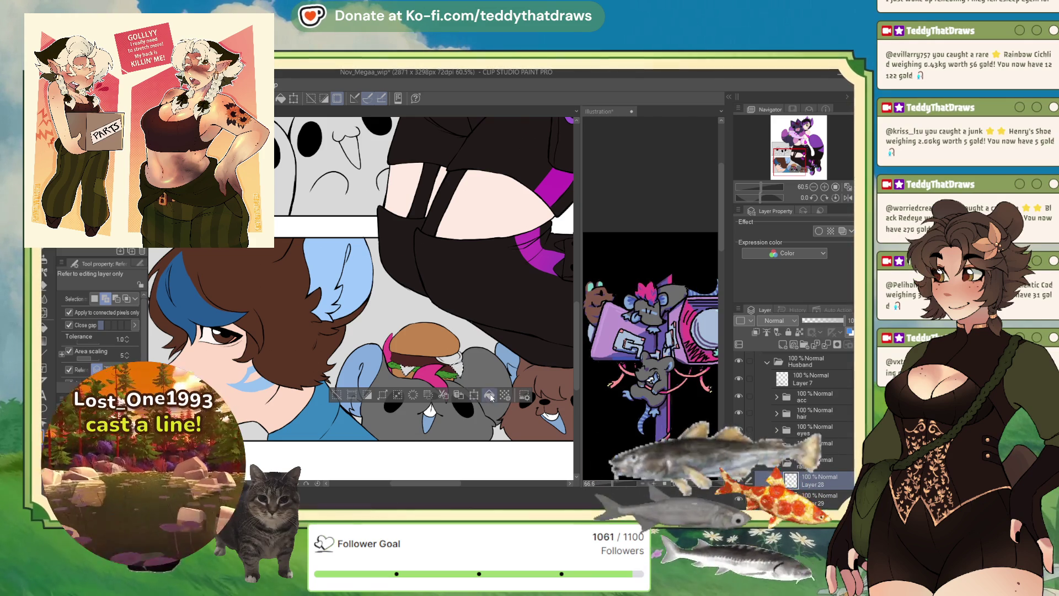
pyautogui.hotkey('ctrl', 'd')
pyautogui.hotkey('ctrl', 'z')
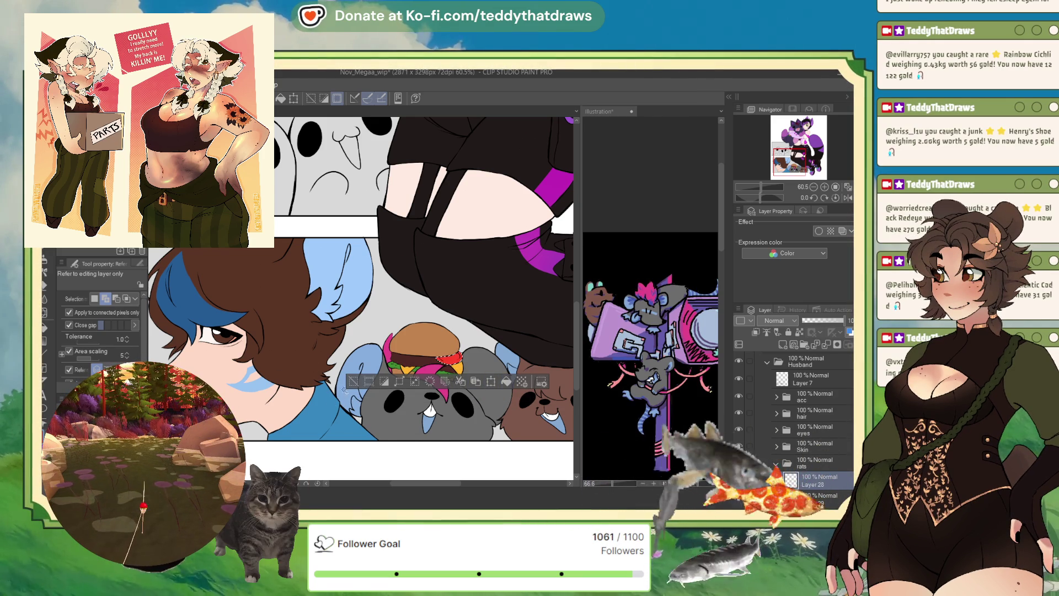
pyautogui.hotkey('ctrl', 'd')
pyautogui.scroll(-5, 384, 327)
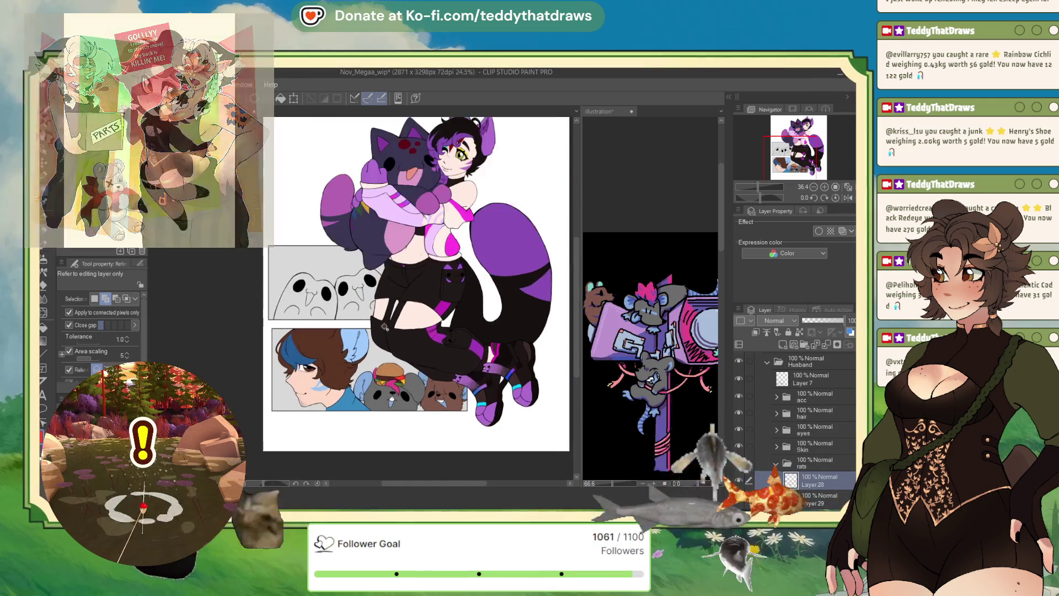
pyautogui.scroll(1, 384, 327)
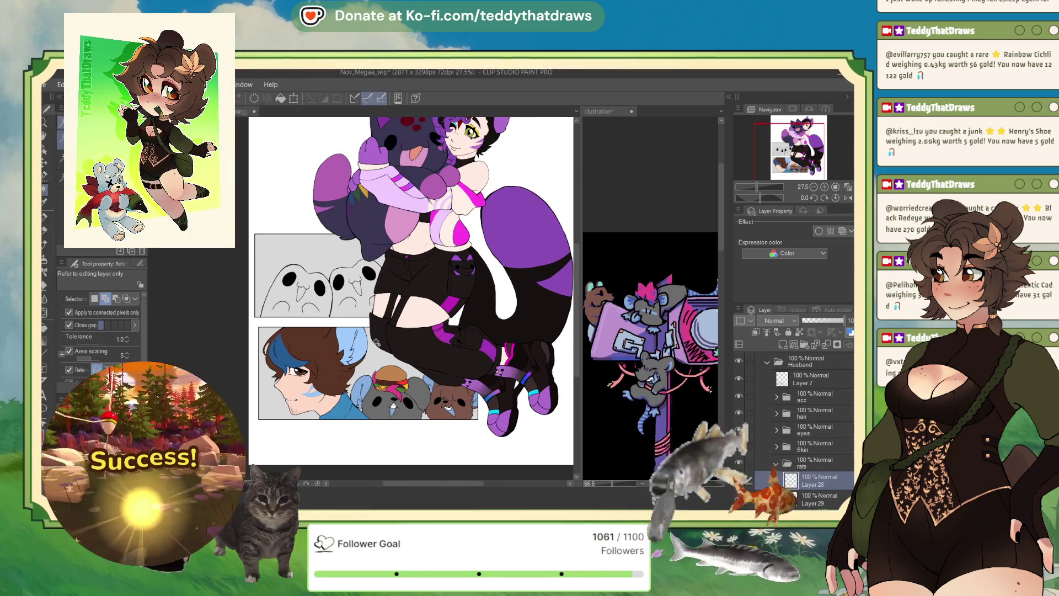